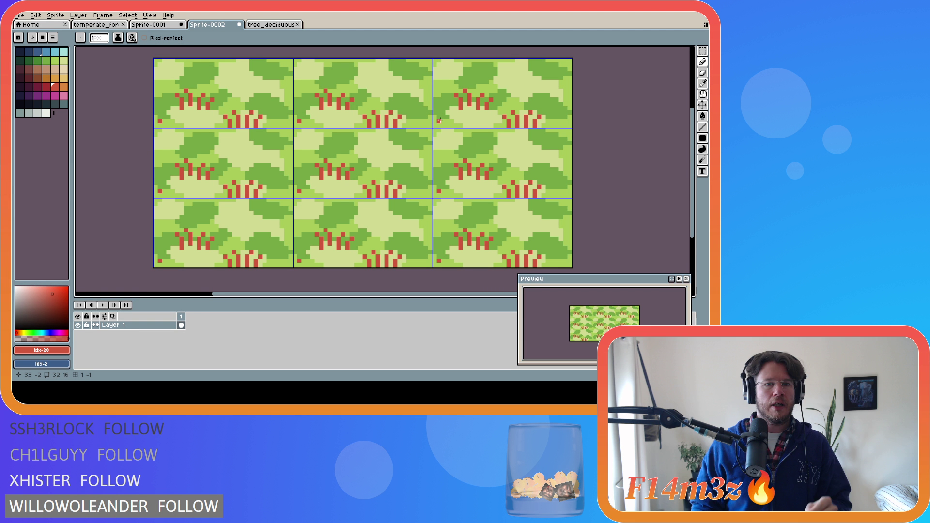
# Clean up the red stem pixels in the tiled view, switching between eraser, eyedropper and pencil.
pyautogui.press('e')
pyautogui.press('i')
pyautogui.press('b')
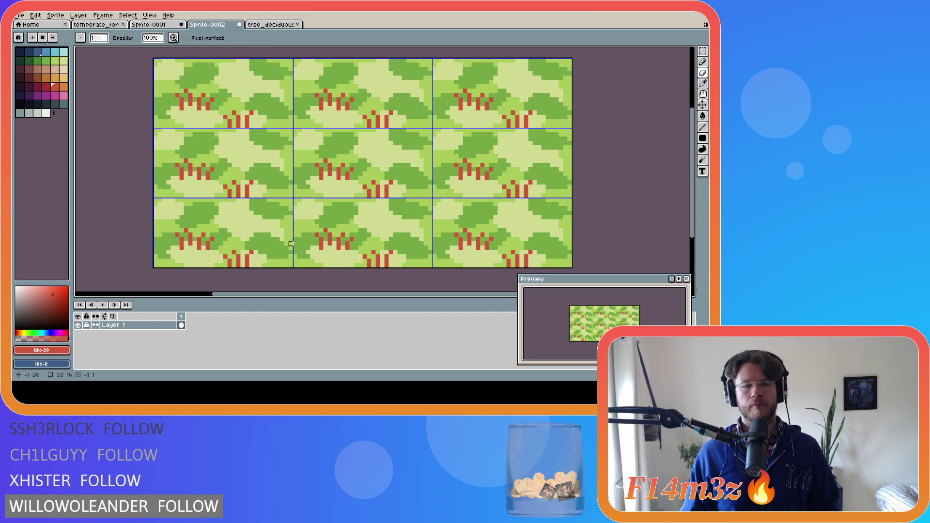
pyautogui.press('i')
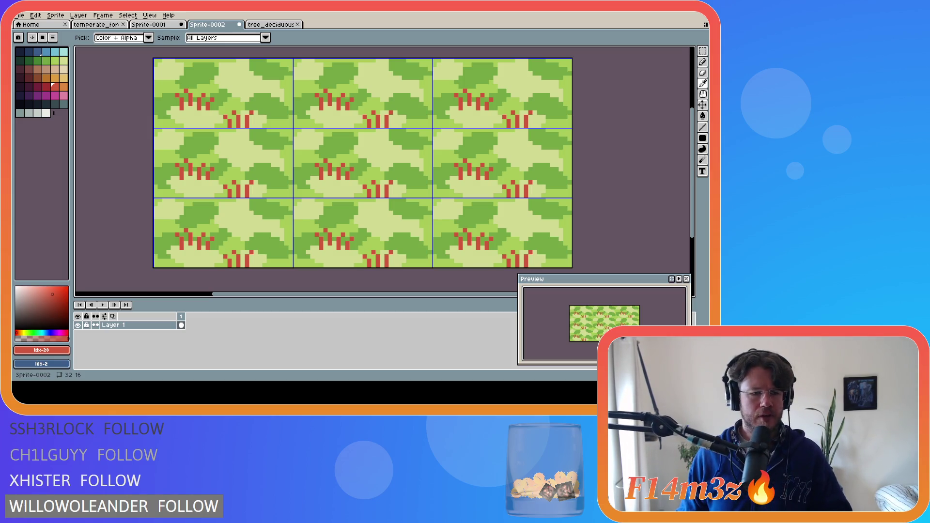
pyautogui.press('b')
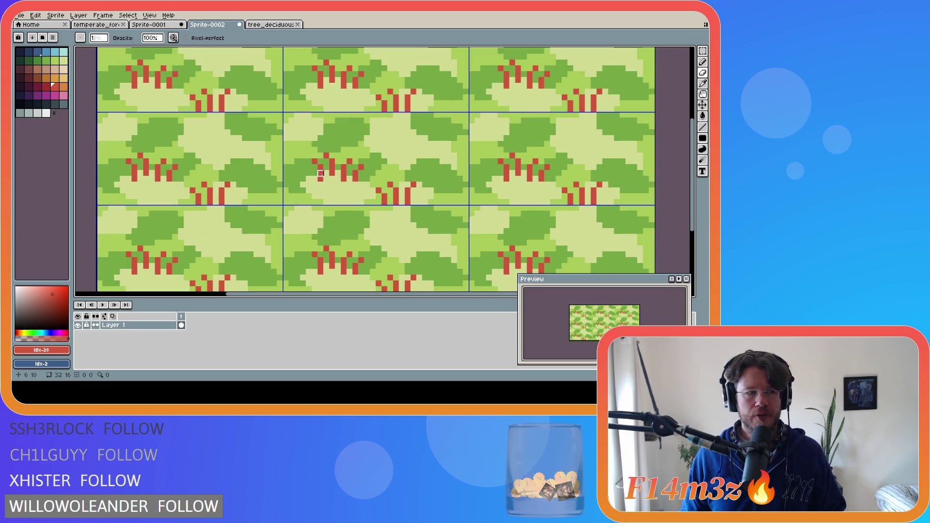
# Magic Wand-select every red stem and its stray red pixels across the tile.
pyautogui.scroll(1, 321, 179)
pyautogui.press('w')
pyautogui.scroll(1, 320, 172)
pyautogui.click(311, 152)
pyautogui.keyDown('shift'); pyautogui.click(328, 144); pyautogui.keyUp('shift')
pyautogui.keyDown('shift'); pyautogui.click(354, 168); pyautogui.keyUp('shift')
pyautogui.keyDown('shift'); pyautogui.click(363, 151); pyautogui.keyUp('shift')
pyautogui.keyDown('shift'); pyautogui.click(372, 173); pyautogui.keyUp('shift')
pyautogui.keyDown('shift'); pyautogui.click(381, 161); pyautogui.keyUp('shift')
pyautogui.keyDown('shift'); pyautogui.click(416, 208); pyautogui.keyUp('shift')
pyautogui.keyDown('shift'); pyautogui.click(407, 196); pyautogui.keyUp('shift')
pyautogui.keyDown('shift'); pyautogui.click(424, 187); pyautogui.keyUp('shift')
pyautogui.keyDown('shift'); pyautogui.click(433, 203); pyautogui.keyUp('shift')
pyautogui.keyDown('shift'); pyautogui.click(450, 205); pyautogui.keyUp('shift')
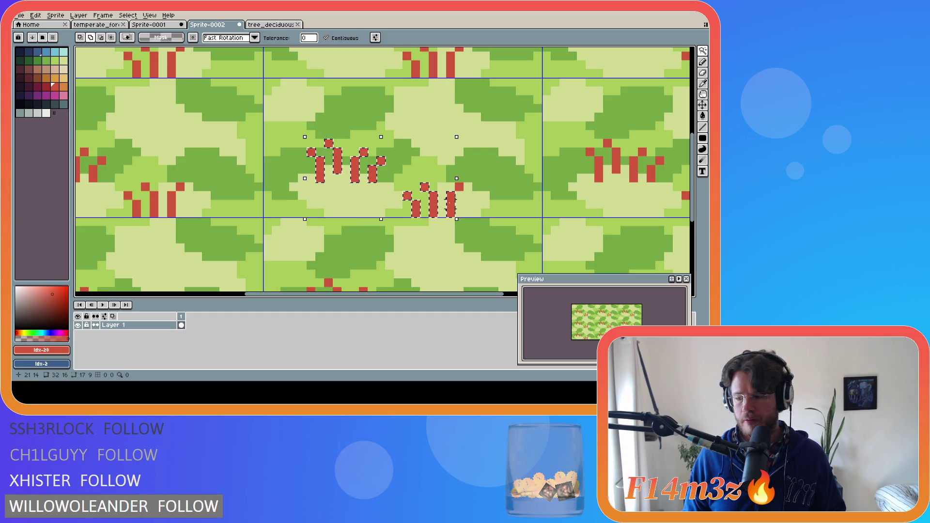
pyautogui.keyDown('shift'); pyautogui.click(458, 187); pyautogui.keyUp('shift')
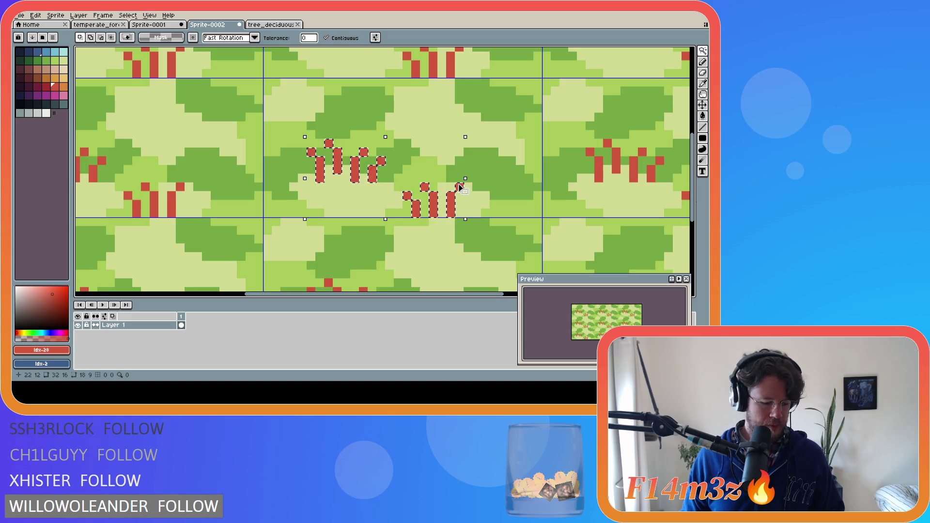
# Undo the red stems off Layer 1, then add Layer 2 and paste the stems onto it.
pyautogui.press('m')
pyautogui.hotkey('ctrl', 'z')
pyautogui.hotkey('ctrl', 'z')
pyautogui.hotkey('ctrl', 'z')
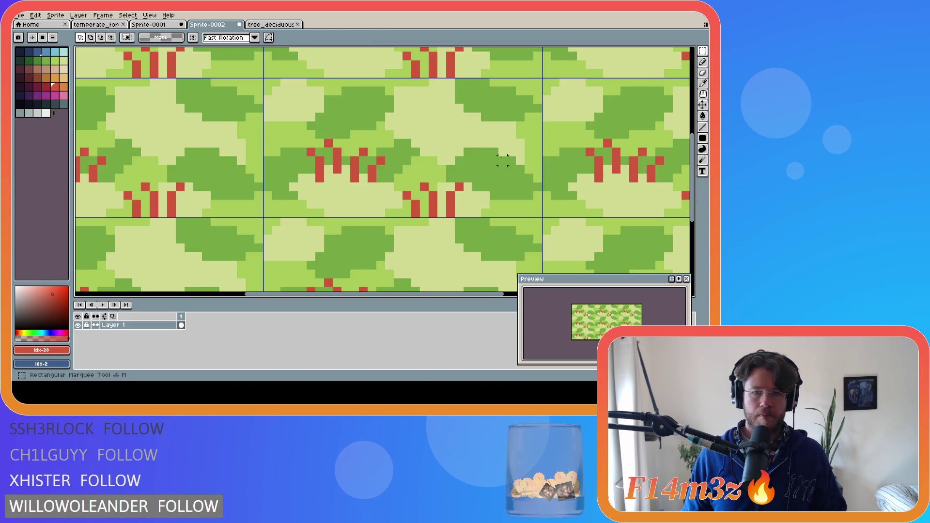
pyautogui.hotkey('ctrl', 'z')
pyautogui.hotkey('ctrl', 'z')
pyautogui.hotkey('ctrl', 'z')
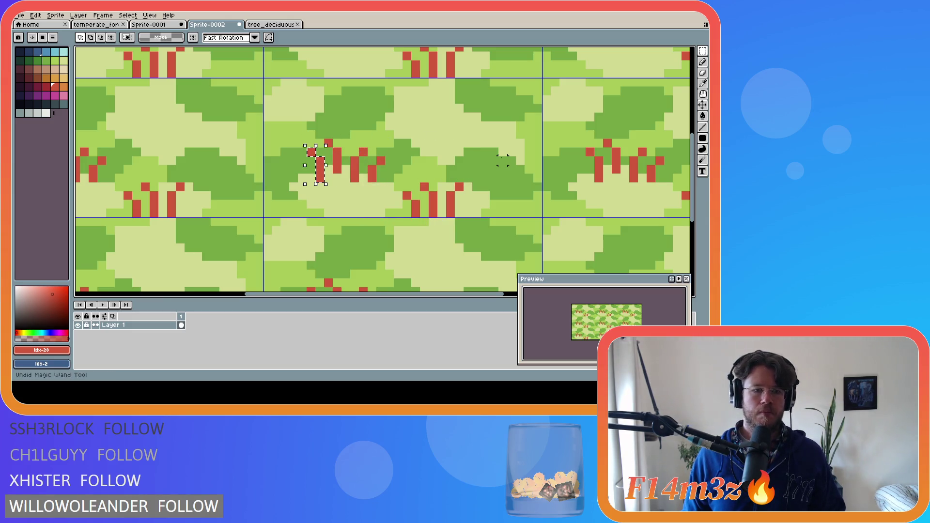
pyautogui.hotkey('ctrl', 'z')
pyautogui.hotkey('ctrl', 'z')
pyautogui.hotkey('ctrl', 'z')
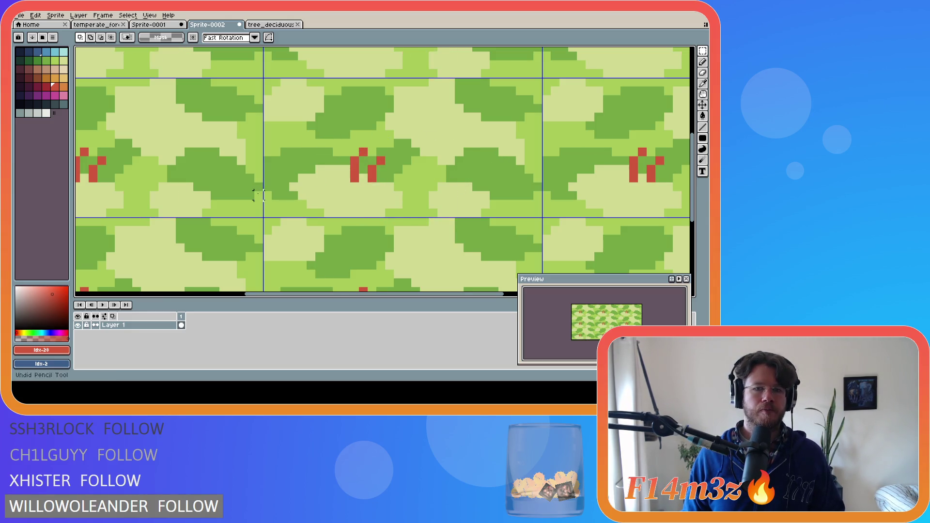
pyautogui.hotkey('shift', 'n')
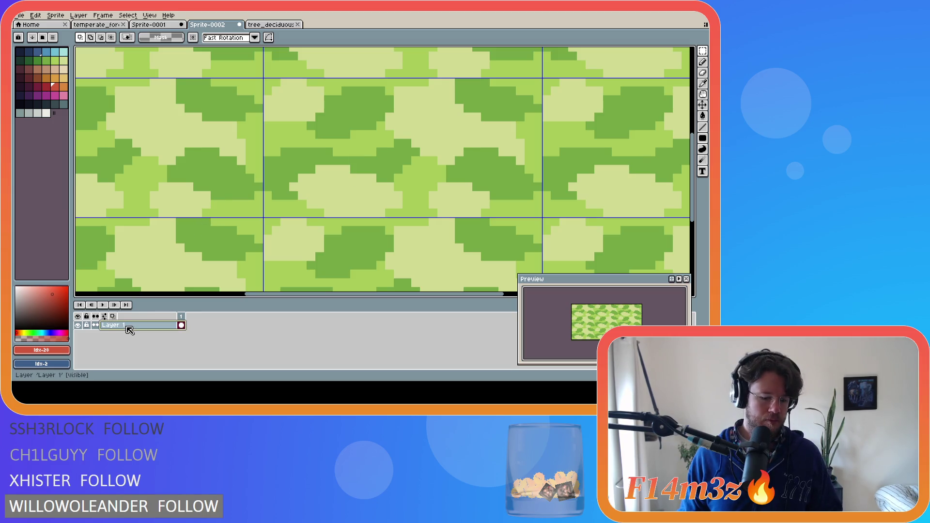
pyautogui.hotkey('ctrl', 'v')
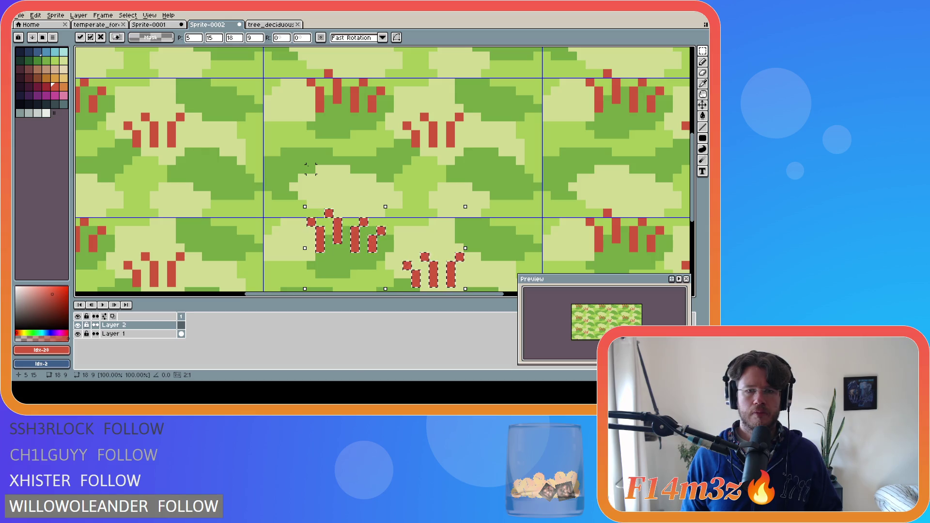
# Move the pasted red stems 7 pixels higher, commit them, and hide Layer 2.
pyautogui.moveTo(360, 246); pyautogui.dragTo(360, 175)
pyautogui.scroll(-1, 472, 185)
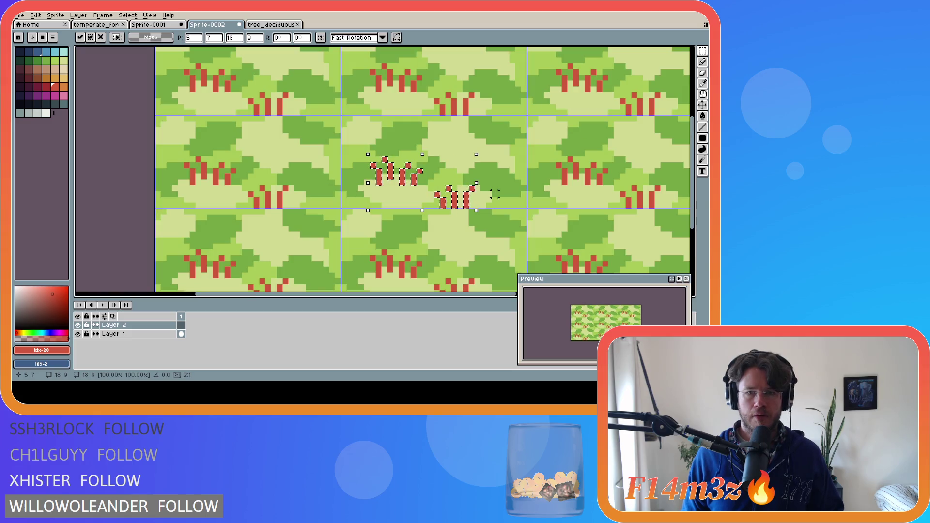
pyautogui.scroll(-1, 473, 185)
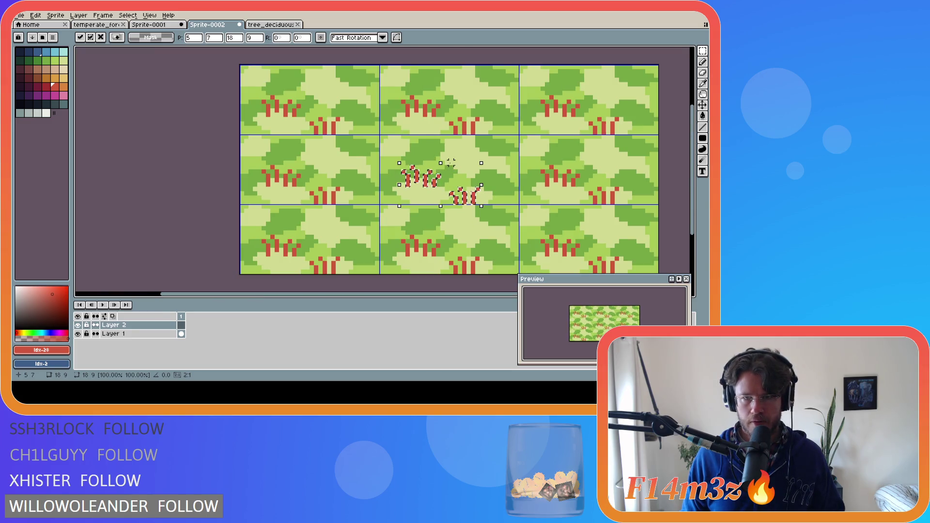
pyautogui.click(482, 144)
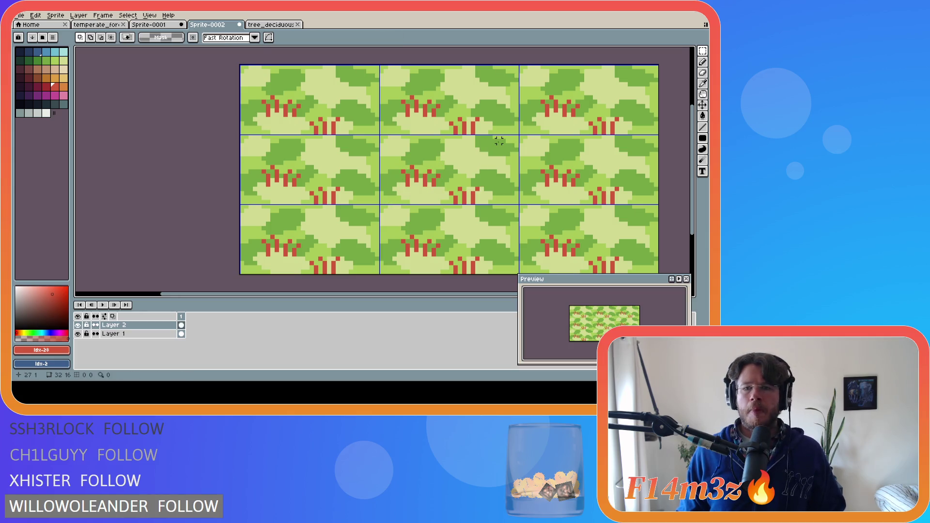
pyautogui.click(78, 325)
# Pick the dark green #75a743 from the grass and ready the pencil on Layer 1.
pyautogui.press('i')
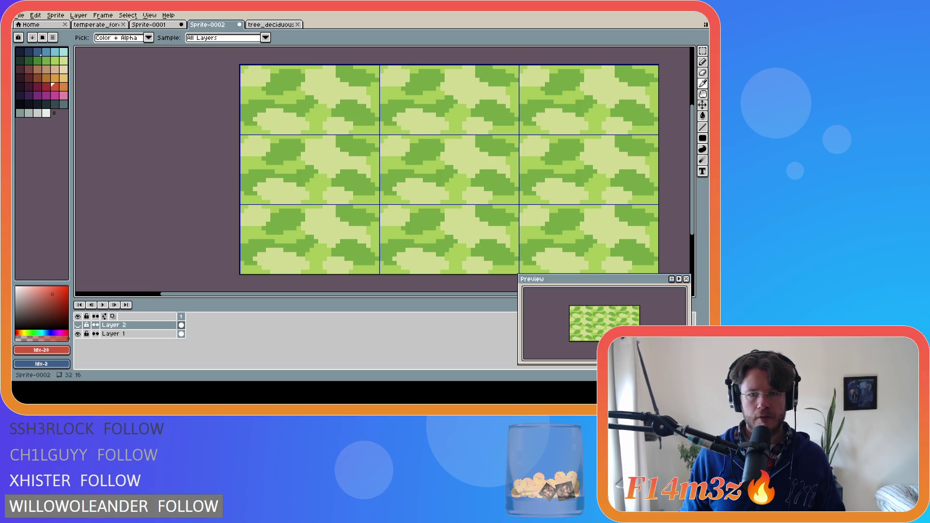
pyautogui.scroll(2, 336, 194)
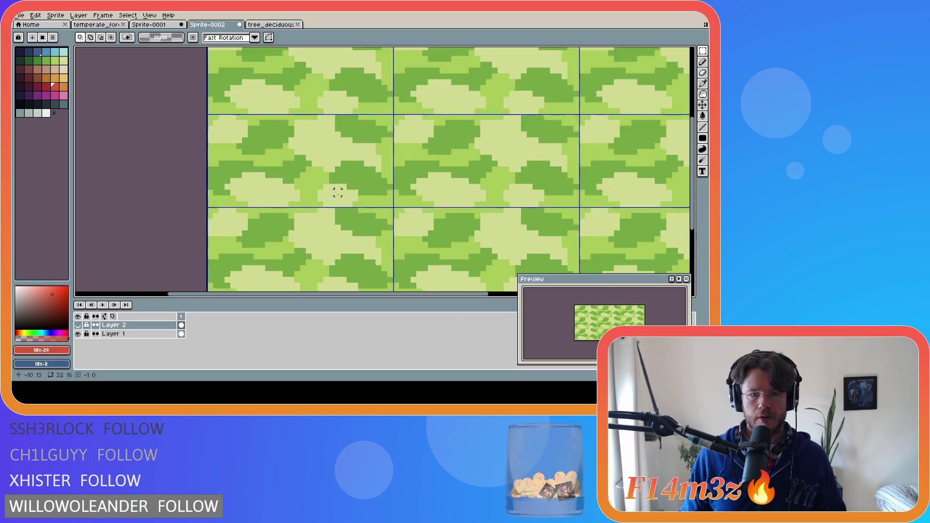
pyautogui.click(167, 151)
pyautogui.press('m')
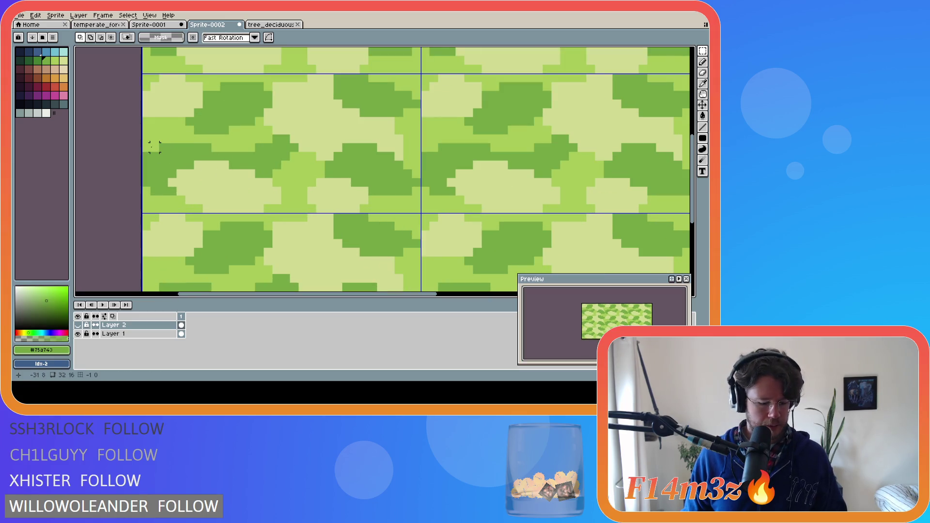
pyautogui.press('i')
pyautogui.press('b')
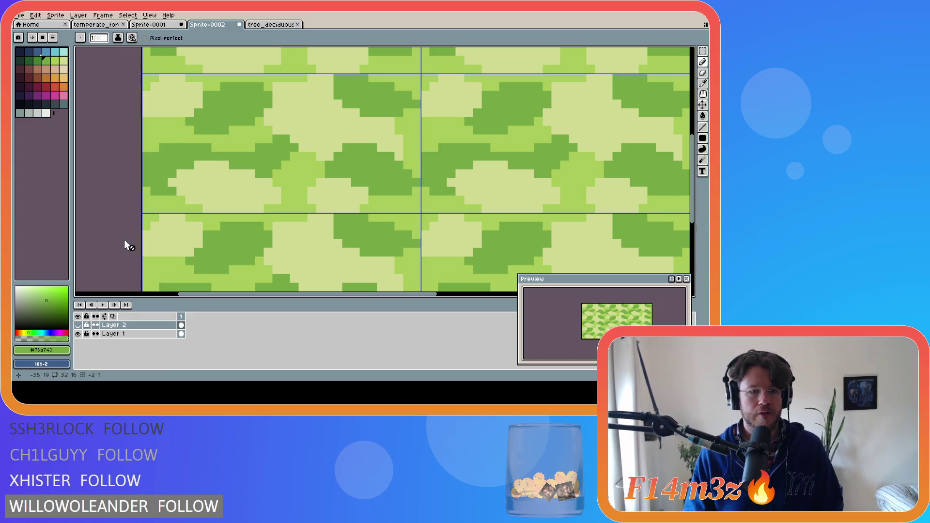
pyautogui.click(113, 334)
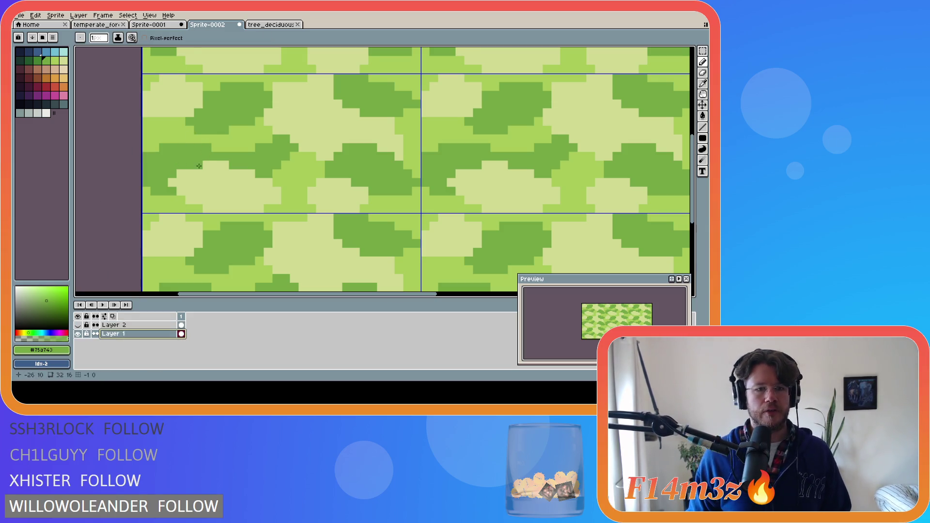
# Add single dark-green pixels along the blade edges, undoing the misplaced ones.
pyautogui.click(166, 139)
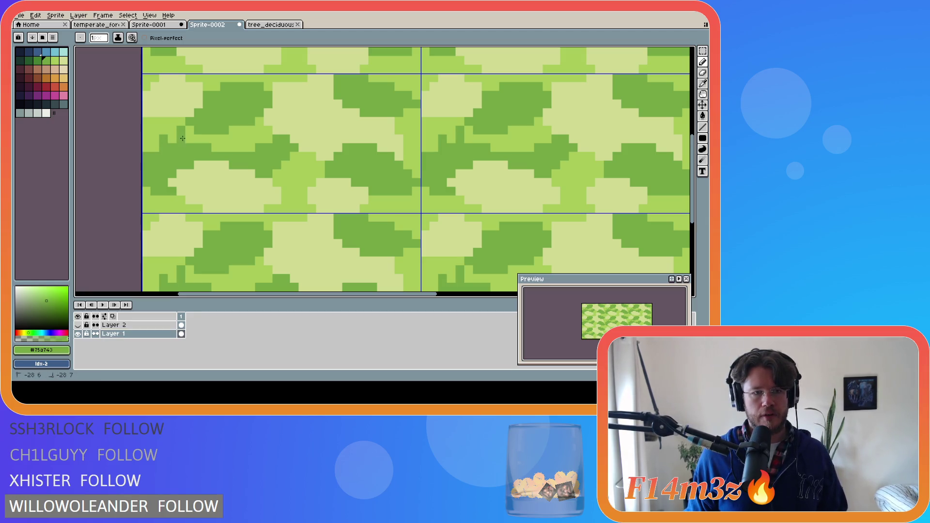
pyautogui.hotkey('ctrl', 'z')
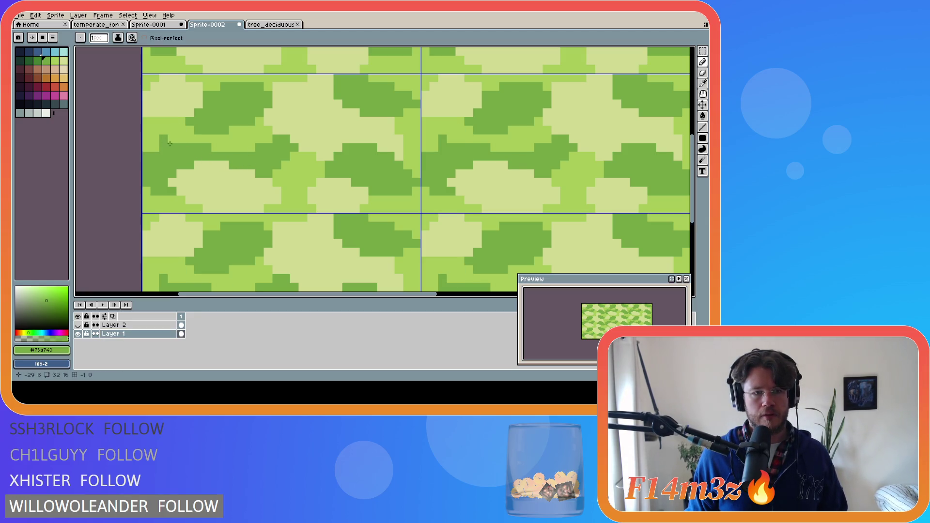
pyautogui.click(181, 140)
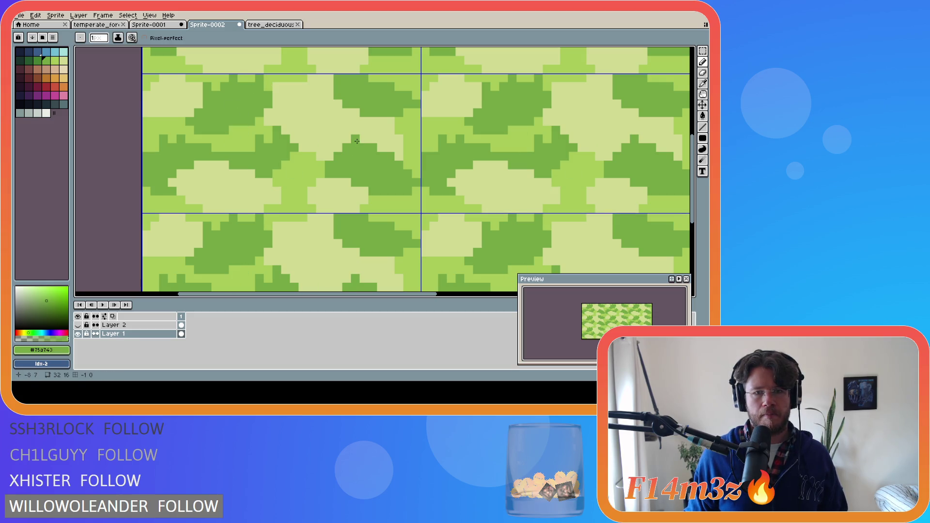
pyautogui.click(373, 140)
pyautogui.click(388, 148)
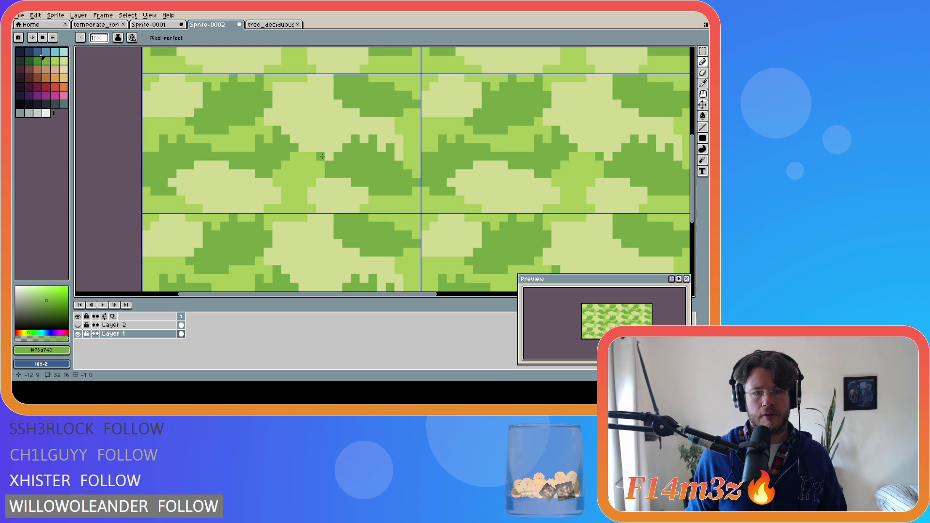
pyautogui.click(321, 146)
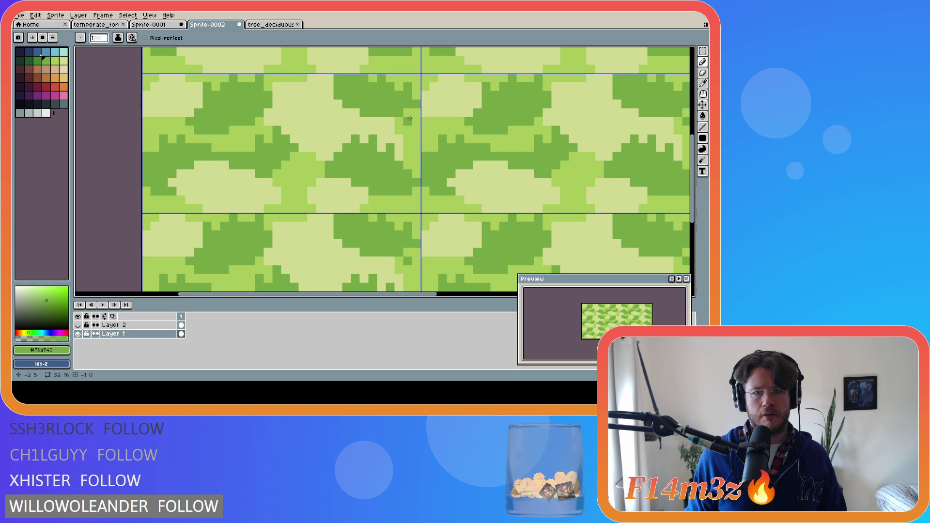
pyautogui.click(213, 183)
pyautogui.hotkey('ctrl', 'z')
pyautogui.click(311, 199)
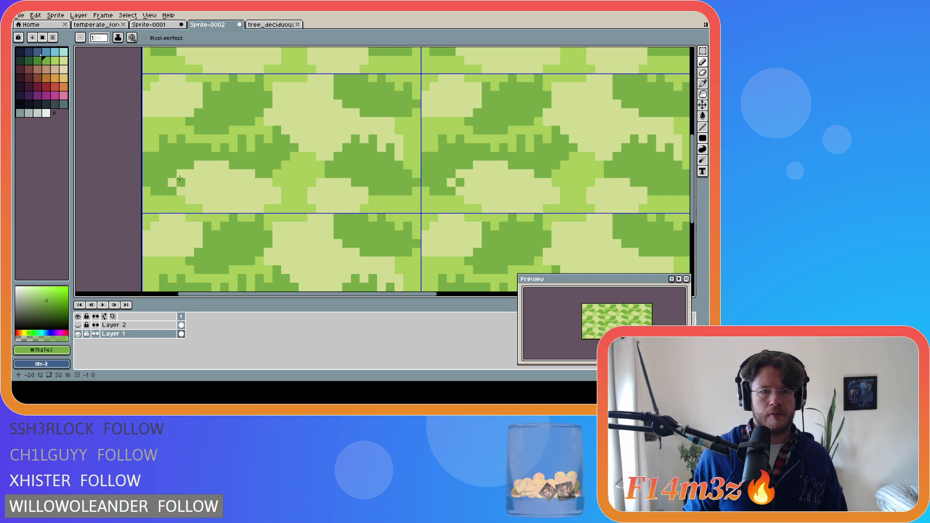
pyautogui.keyDown('alt'); pyautogui.click(164, 117); pyautogui.keyUp('alt')
# Sample mid-green #a8ca58 and pale yellow #d0da91, then paint pale-yellow touch-up pixels.
pyautogui.click(161, 89)
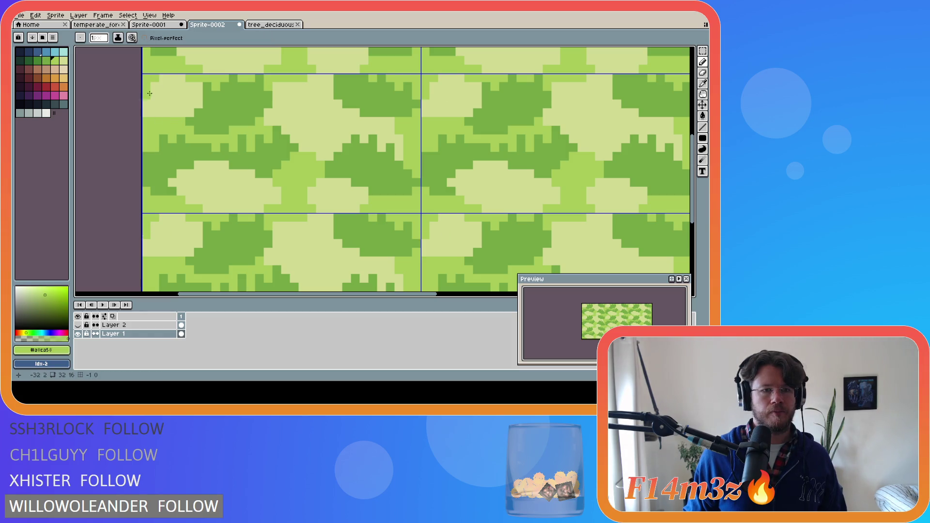
pyautogui.keyDown('alt'); pyautogui.click(170, 91); pyautogui.keyUp('alt')
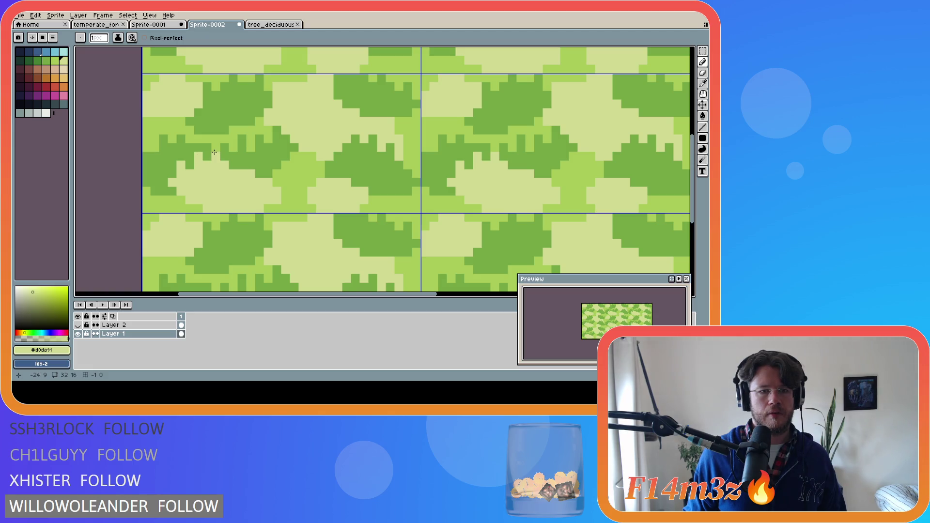
pyautogui.click(268, 170)
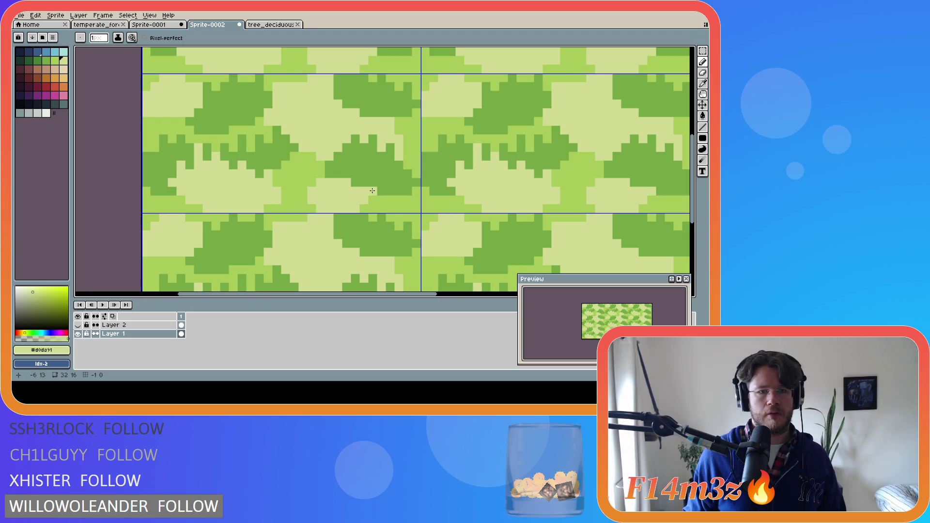
pyautogui.click(327, 168)
pyautogui.click(338, 165)
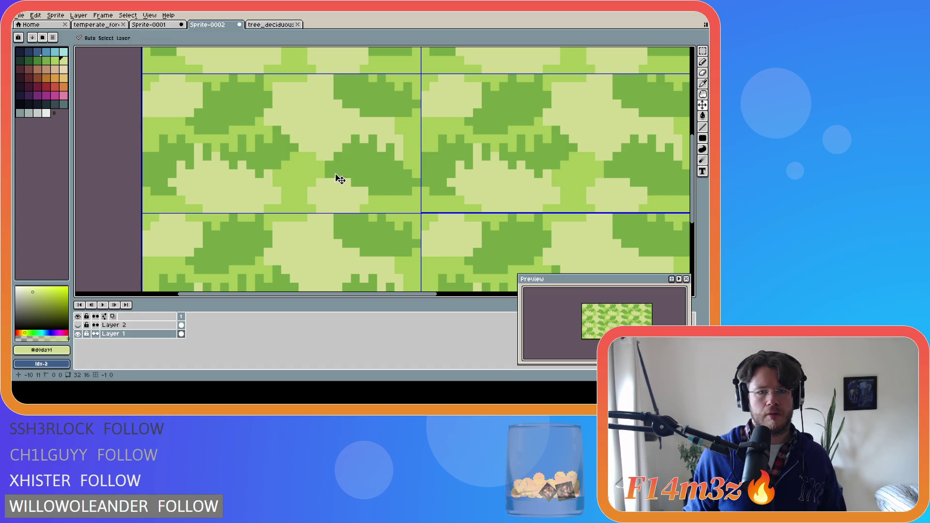
pyautogui.click(382, 235)
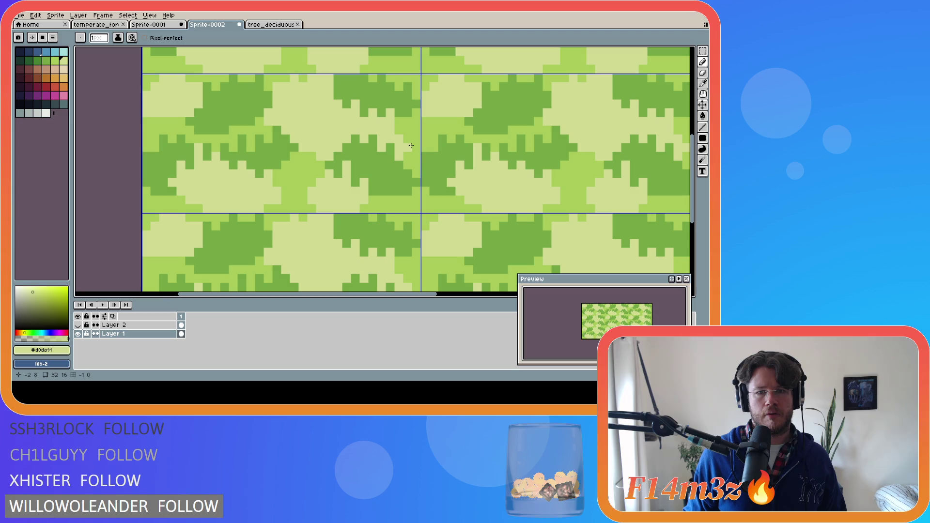
# Retouch blade-edge pixels in dark and mid-green, undoing one misplaced light pixel.
pyautogui.moveTo(416, 130); pyautogui.dragTo(407, 130)
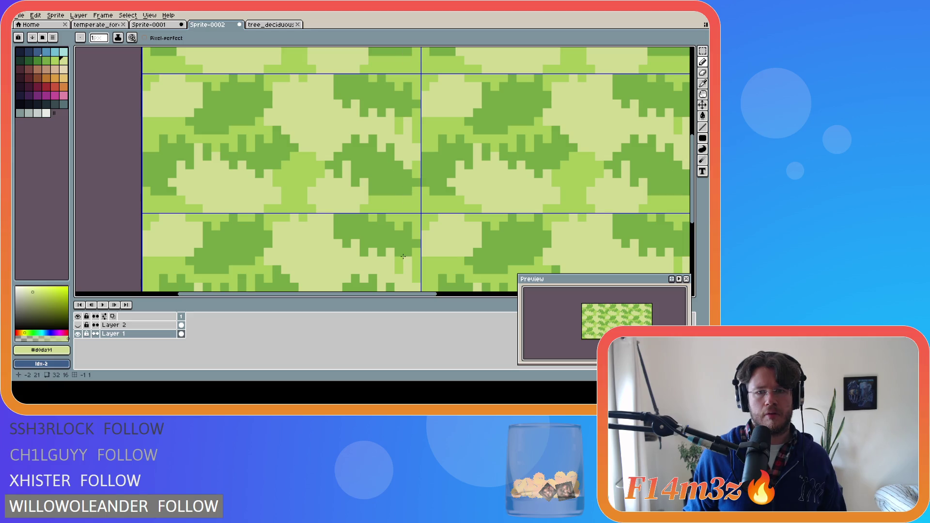
pyautogui.click(236, 216)
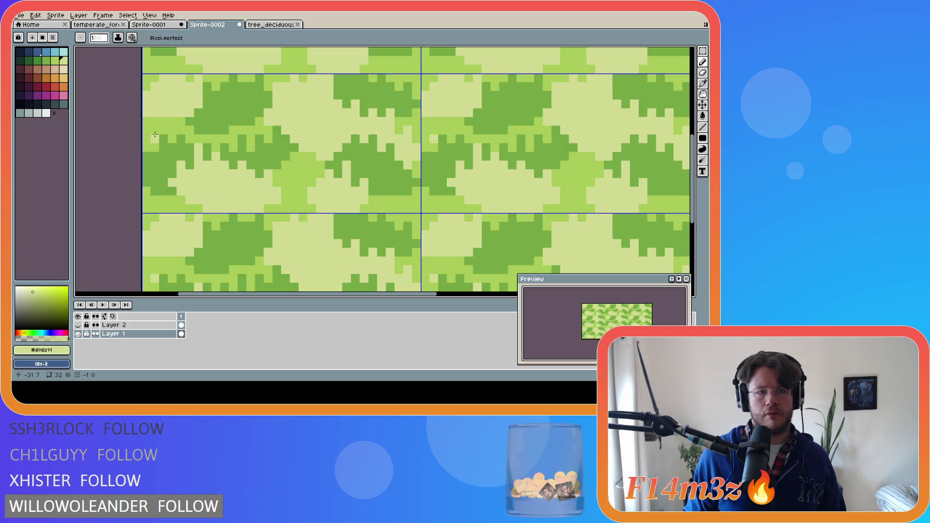
pyautogui.click(238, 246)
pyautogui.hotkey('ctrl', 'z')
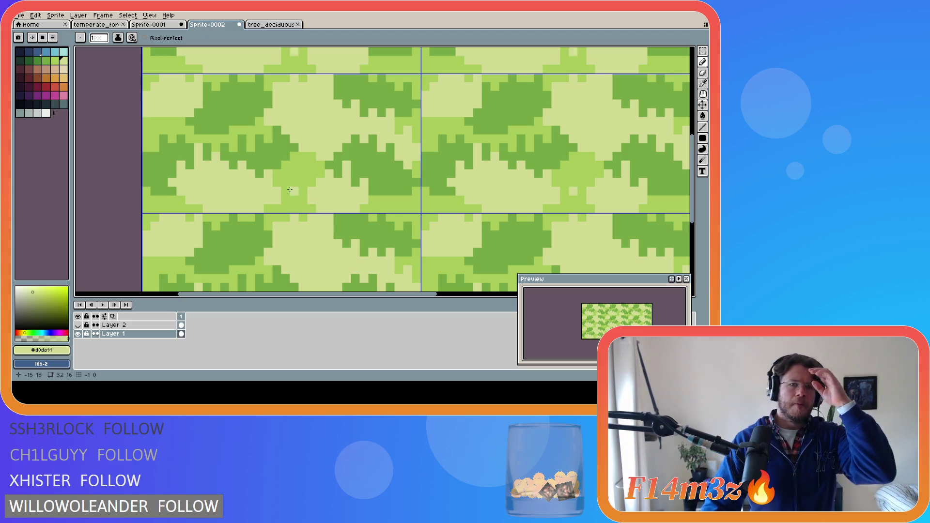
pyautogui.keyDown('alt'); pyautogui.click(218, 211); pyautogui.keyUp('alt')
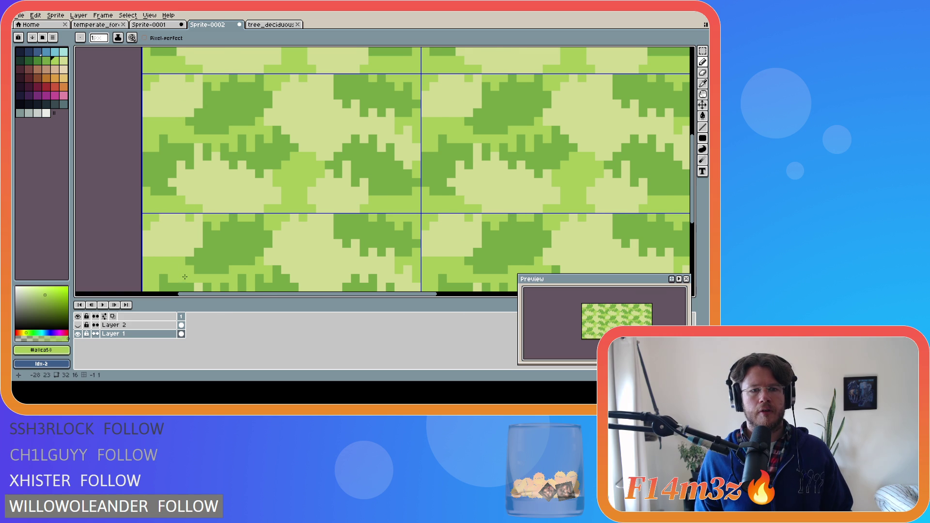
pyautogui.moveTo(263, 294); pyautogui.dragTo(367, 294)
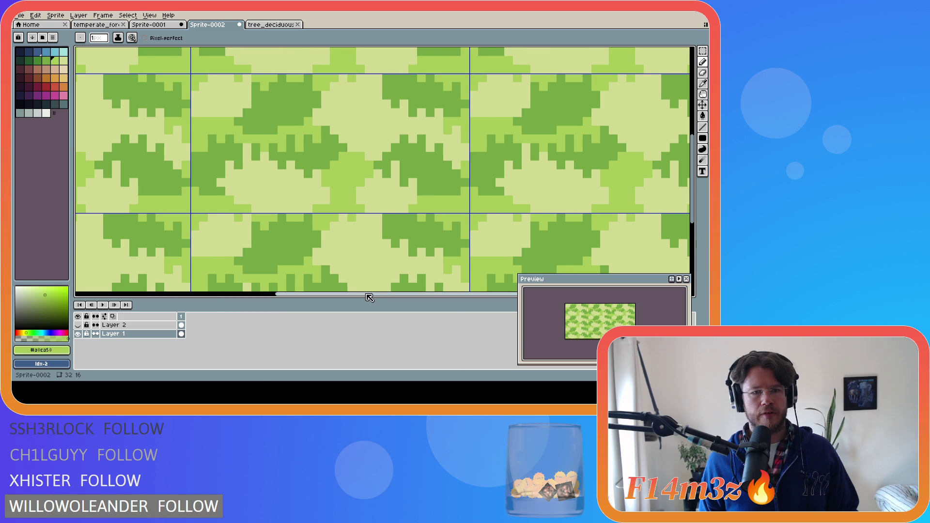
pyautogui.click(263, 192)
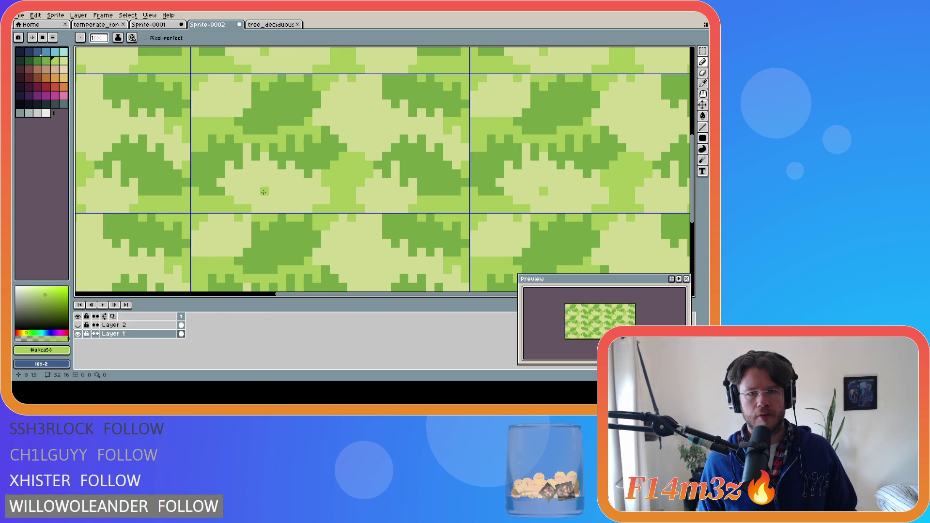
# Flick Layer 2's red trunks on and off to compare, leaving them hidden.
pyautogui.click(78, 326)
pyautogui.click(79, 326)
pyautogui.click(78, 326)
pyautogui.click(79, 326)
pyautogui.click(78, 326)
pyautogui.click(79, 326)
pyautogui.click(79, 326)
pyautogui.click(79, 326)
pyautogui.click(78, 326)
pyautogui.click(78, 326)
pyautogui.click(78, 326)
pyautogui.click(78, 326)
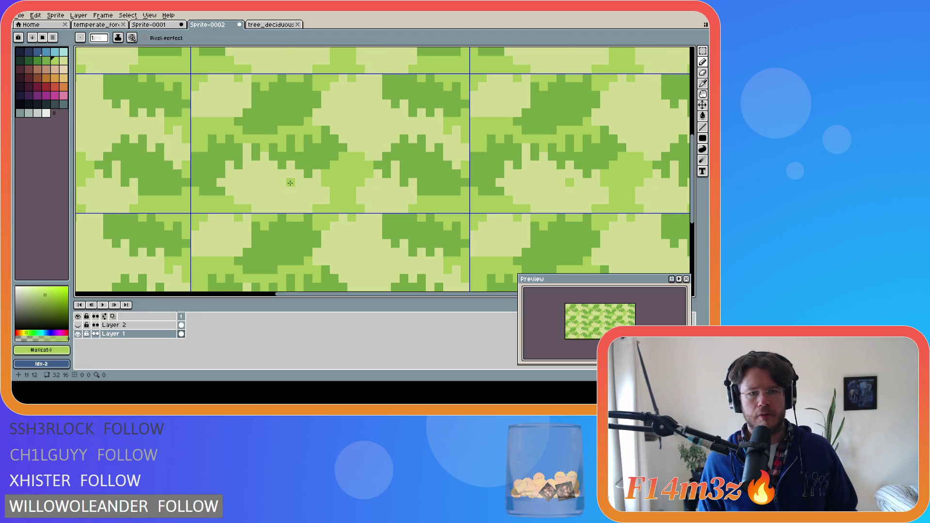
# Sample the darker green and show Layer 2's red trunks over the grass.
pyautogui.keyDown('alt'); pyautogui.click(306, 159); pyautogui.keyUp('alt')
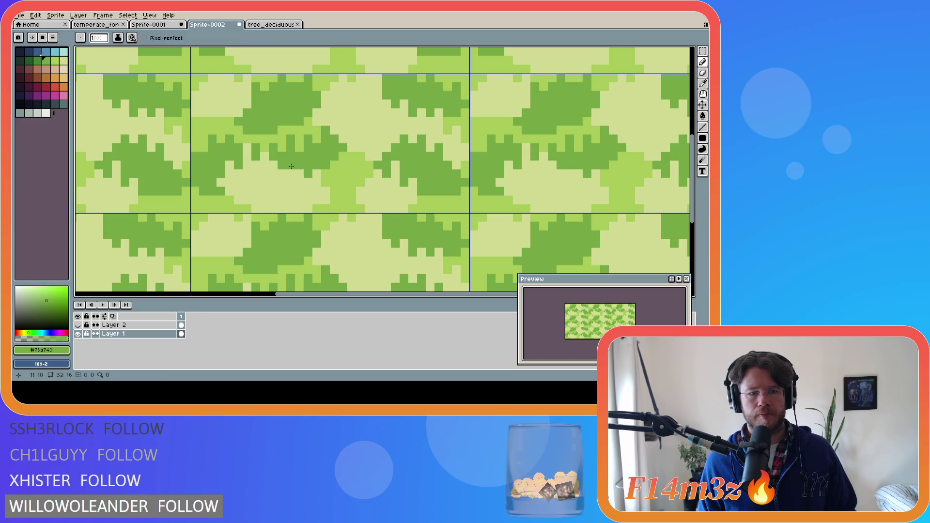
pyautogui.click(80, 324)
pyautogui.click(81, 325)
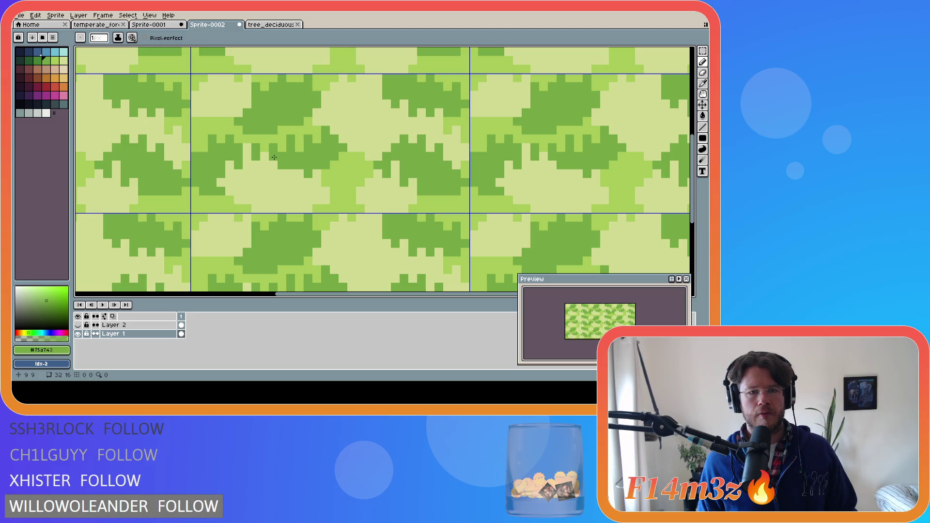
pyautogui.click(81, 325)
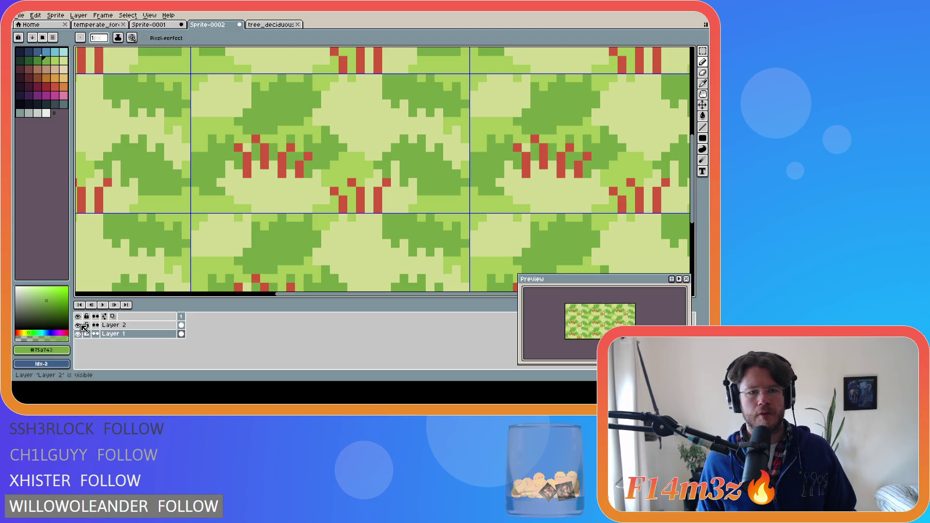
# Hide Layer 2's red trunks, then paint a test dark-green pixel and undo it.
pyautogui.click(81, 325)
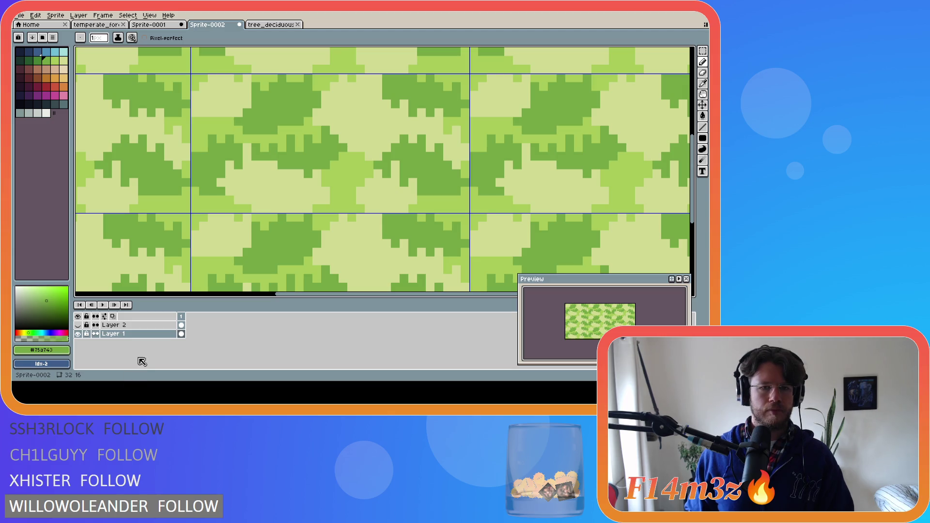
pyautogui.click(264, 191)
pyautogui.hotkey('ctrl', 'z')
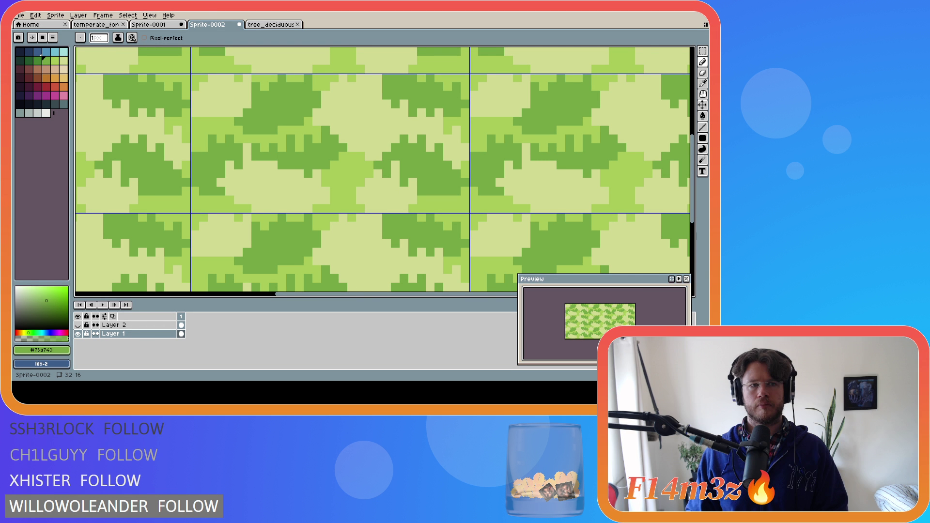
# Flick Layer 2's red trunks on and off repeatedly to compare against the grass.
pyautogui.click(78, 325)
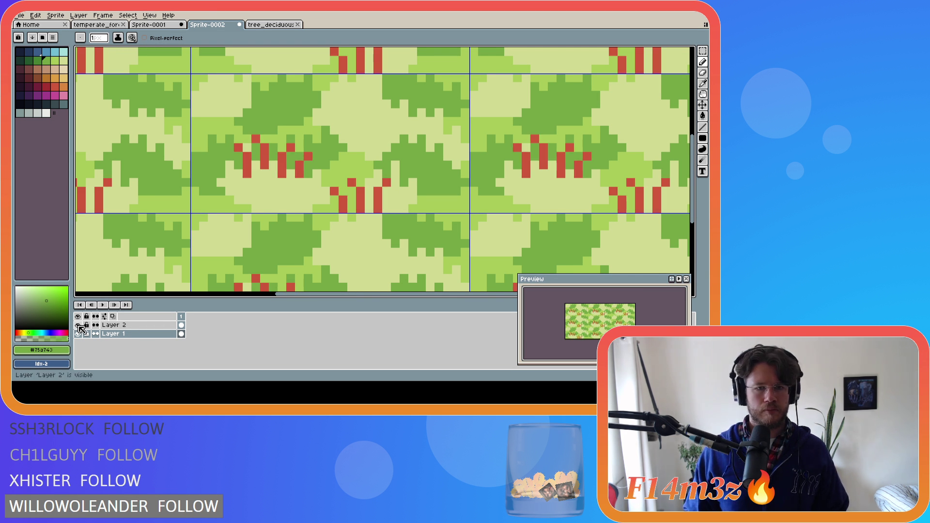
pyautogui.click(77, 325)
pyautogui.click(78, 325)
pyautogui.click(77, 325)
pyautogui.click(78, 326)
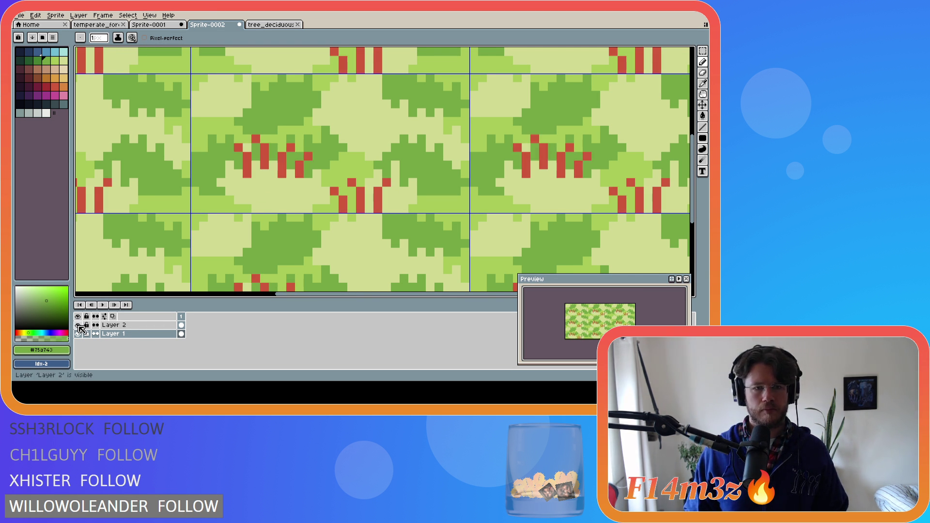
pyautogui.click(78, 325)
pyautogui.click(78, 325)
pyautogui.click(78, 325)
pyautogui.click(78, 325)
pyautogui.click(78, 325)
pyautogui.click(78, 325)
pyautogui.click(78, 325)
pyautogui.click(78, 325)
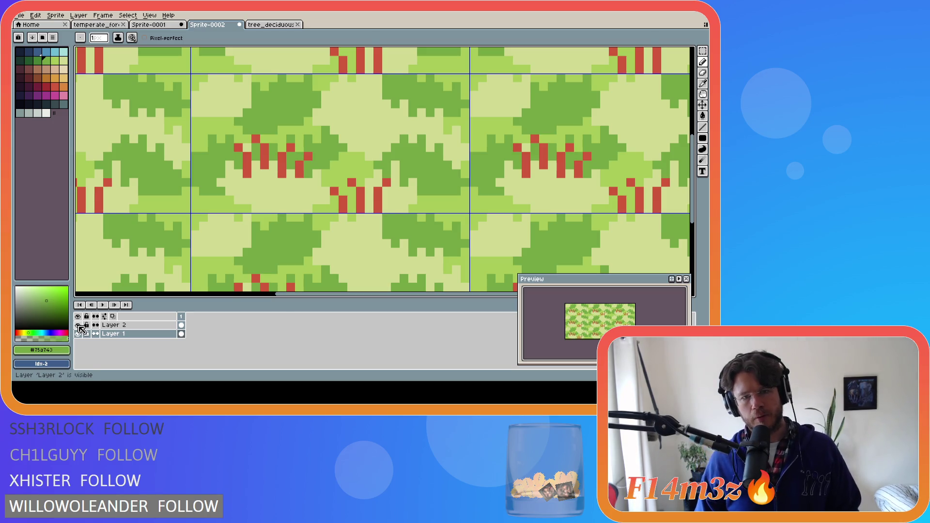
pyautogui.scroll(-2, 324, 157)
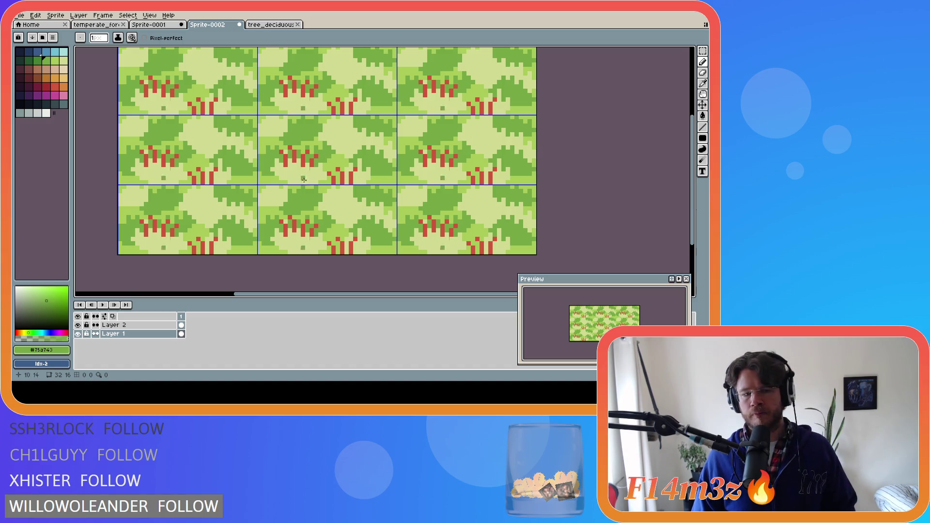
# Paint a small green patch into the tile and make the light green swatch current.
pyautogui.press('i')
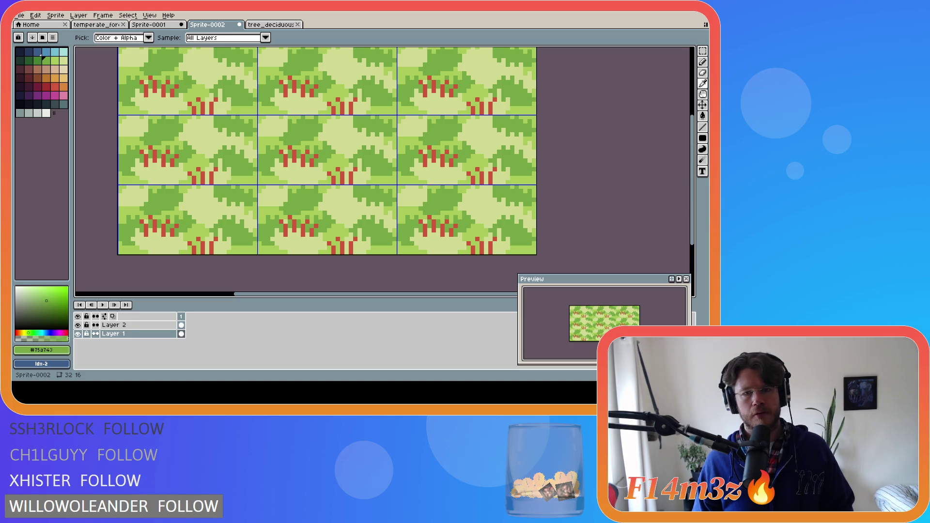
pyautogui.press('b')
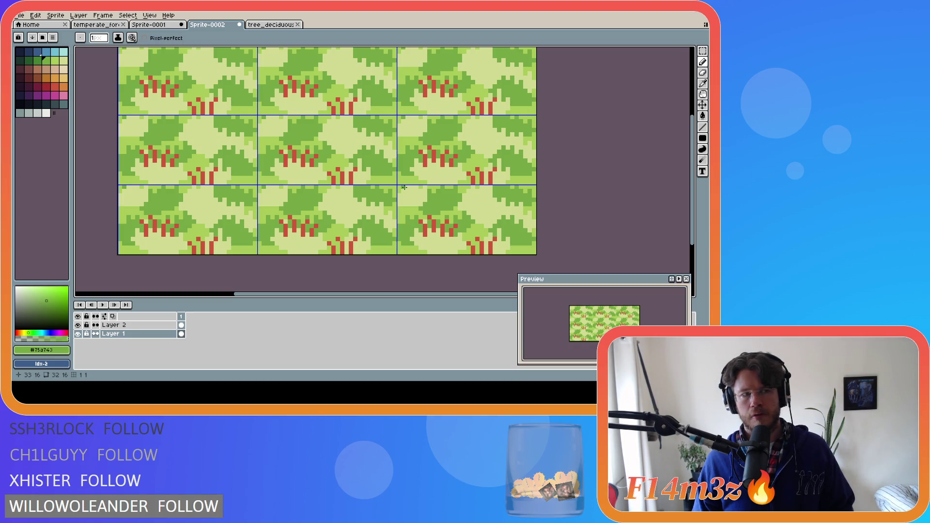
pyautogui.click(331, 211)
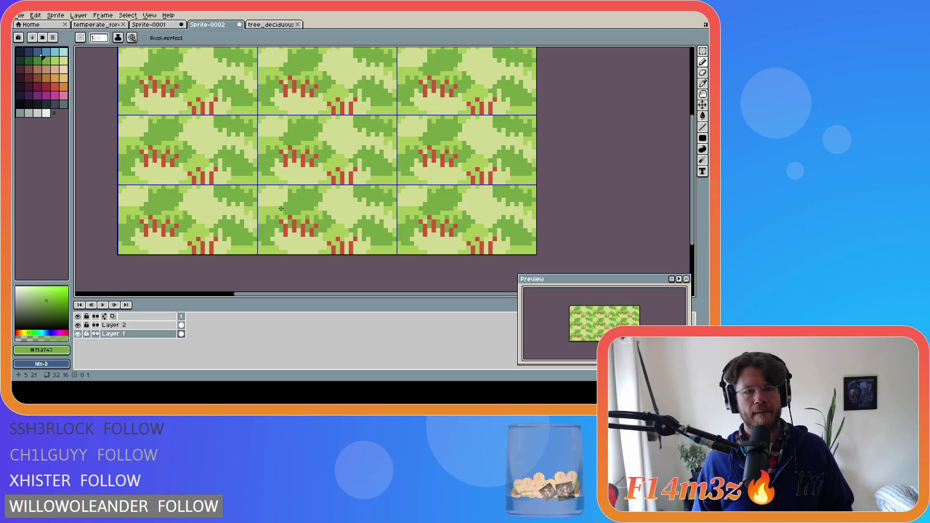
pyautogui.keyDown('alt'); pyautogui.click(203, 137); pyautogui.keyUp('alt')
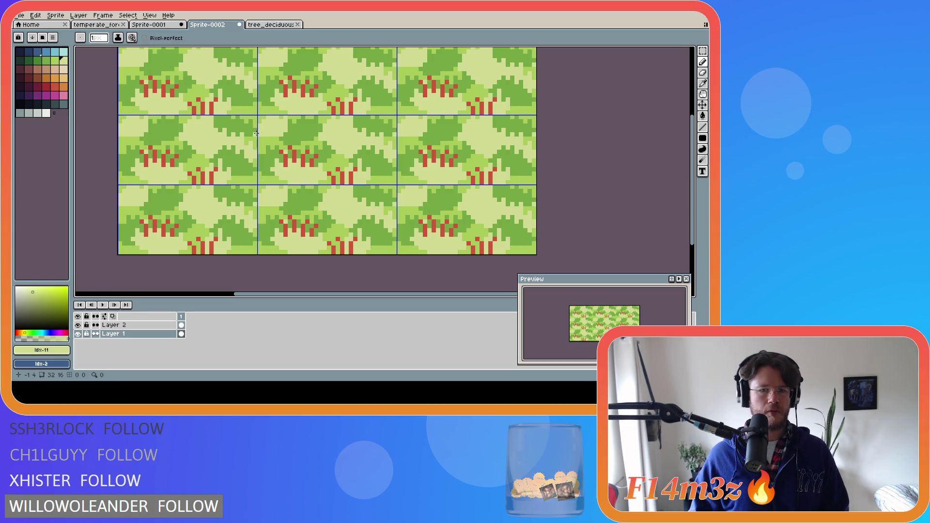
pyautogui.scroll(1, 298, 169)
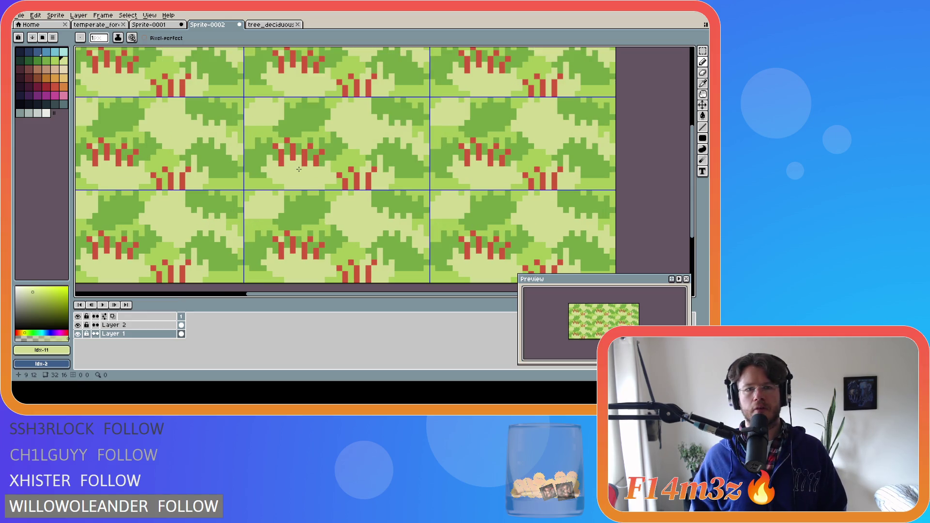
# Zoom the tiled view in and out, then hide Layer 2's red trunks.
pyautogui.scroll(1, 299, 169)
pyautogui.scroll(-1, 299, 169)
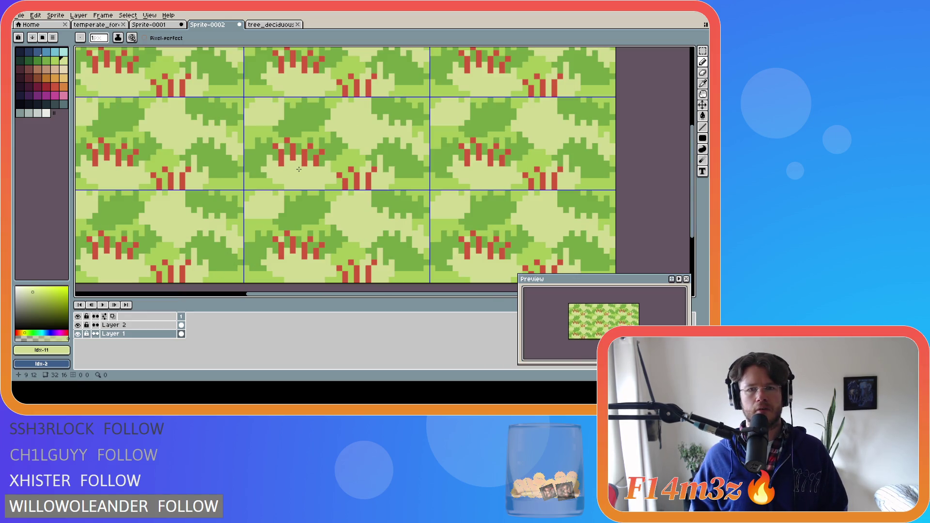
pyautogui.scroll(-1, 299, 169)
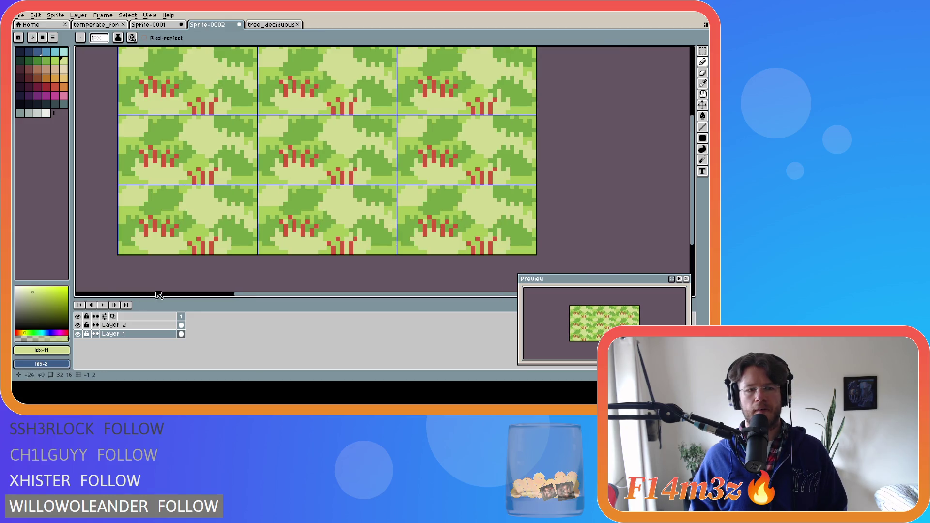
pyautogui.click(78, 325)
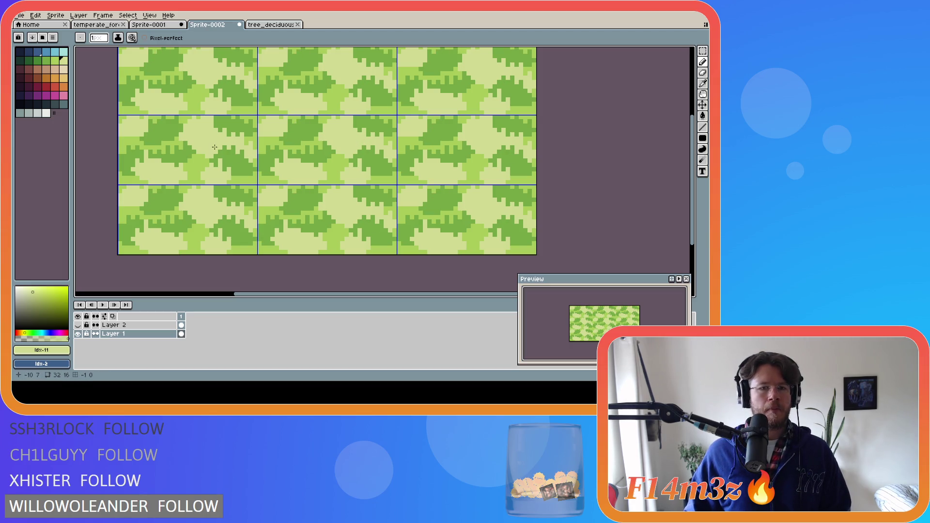
# Select the whole 32x16 tile and drag it twice to wrap its pixels to offset 12,7, then deselect.
pyautogui.press('m')
pyautogui.moveTo(258, 116); pyautogui.dragTo(385, 177)
pyautogui.hotkey('ctrl', 'a')
pyautogui.moveTo(307, 147); pyautogui.dragTo(388, 193)
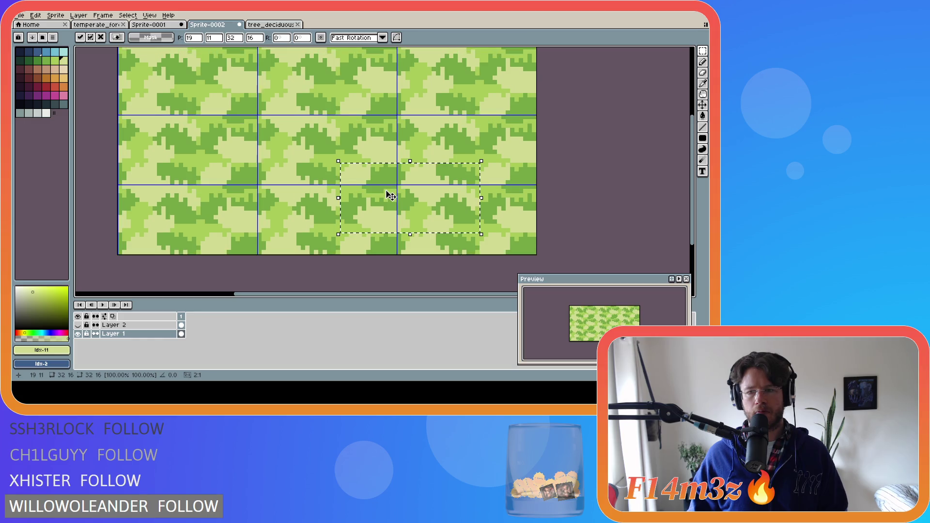
pyautogui.press('Return')
pyautogui.moveTo(317, 146); pyautogui.dragTo(368, 175)
pyautogui.press('Return')
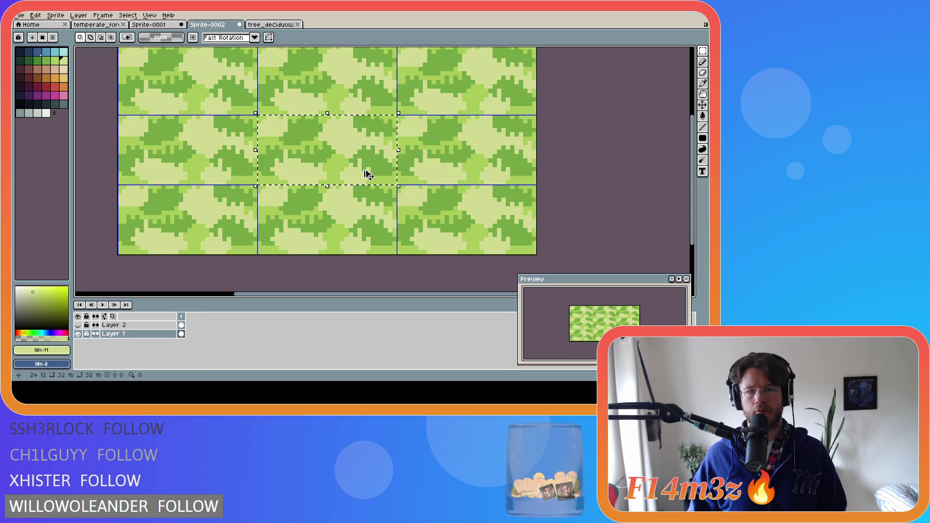
pyautogui.click(612, 173)
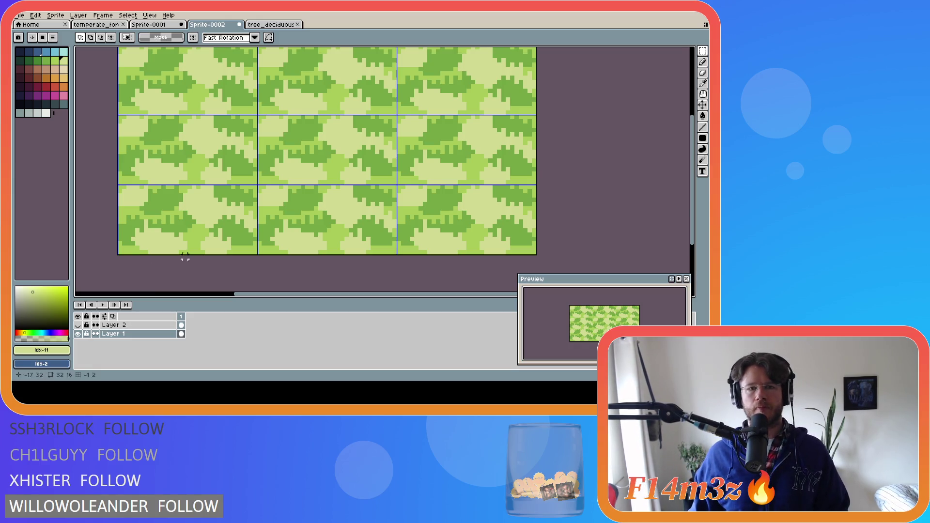
# Compare against the Sprite-0001 sand tiles, then return to the Sprite-0002 grass tiles.
pyautogui.press('i')
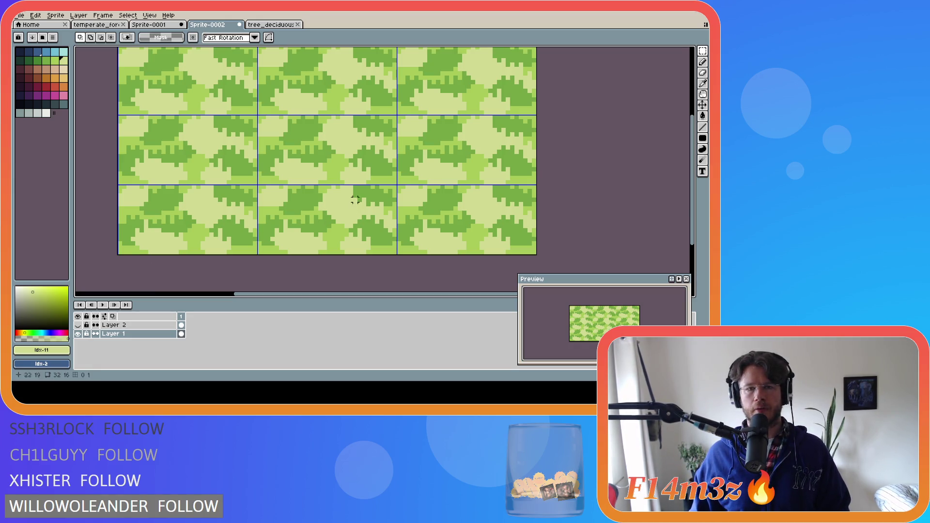
pyautogui.click(164, 25)
pyautogui.click(223, 25)
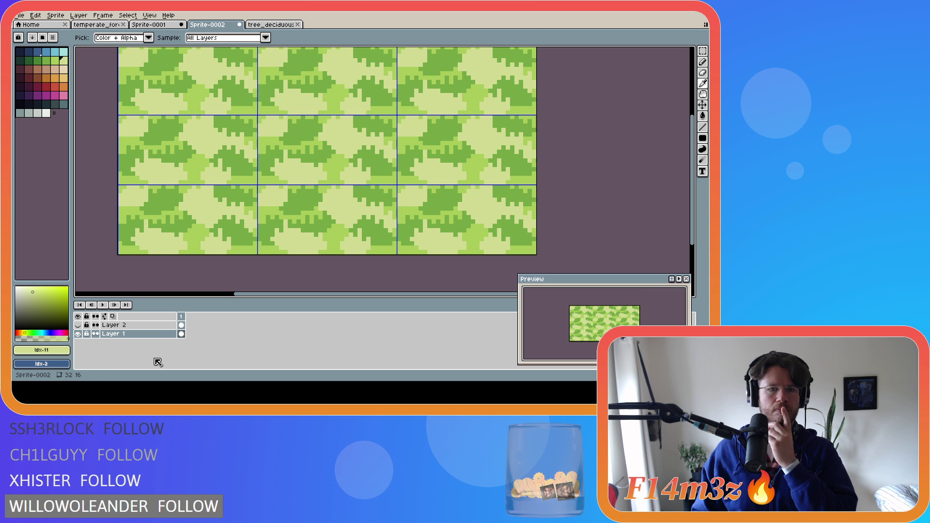
pyautogui.press('m')
# Flood-fill the tile and its leaf shapes with palette idx-10 green, then dot in darker idx-9 green.
pyautogui.scroll(-1, 259, 143)
pyautogui.click(61, 65)
pyautogui.press('g')
pyautogui.click(312, 153)
pyautogui.click(325, 154)
pyautogui.click(338, 154)
pyautogui.click(328, 175)
pyautogui.click(46, 61)
pyautogui.click(393, 192)
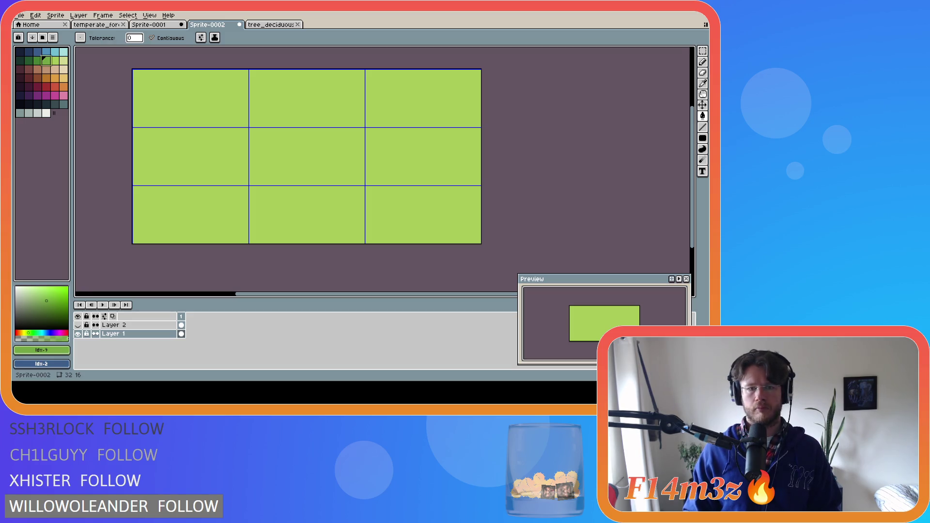
# Test the tiling with a pixel, undo it, then take the Pencil with the dark green colour.
pyautogui.click(207, 90)
pyautogui.hotkey('shift', 'Left')
pyautogui.hotkey('shift', 'Up')
pyautogui.hotkey('shift', 'Up')
pyautogui.hotkey('shift', 'Up')
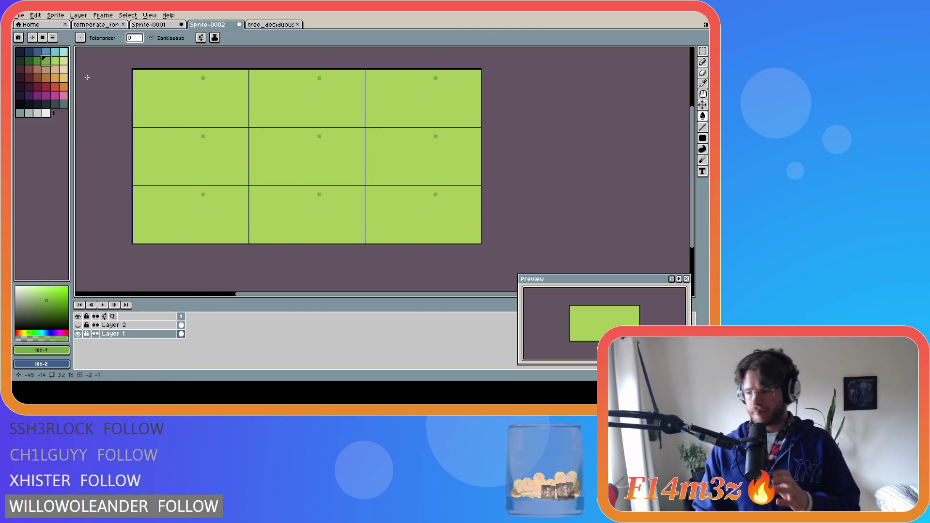
pyautogui.hotkey('ctrl', 'z')
pyautogui.hotkey('ctrl', 'z')
pyautogui.press(']')
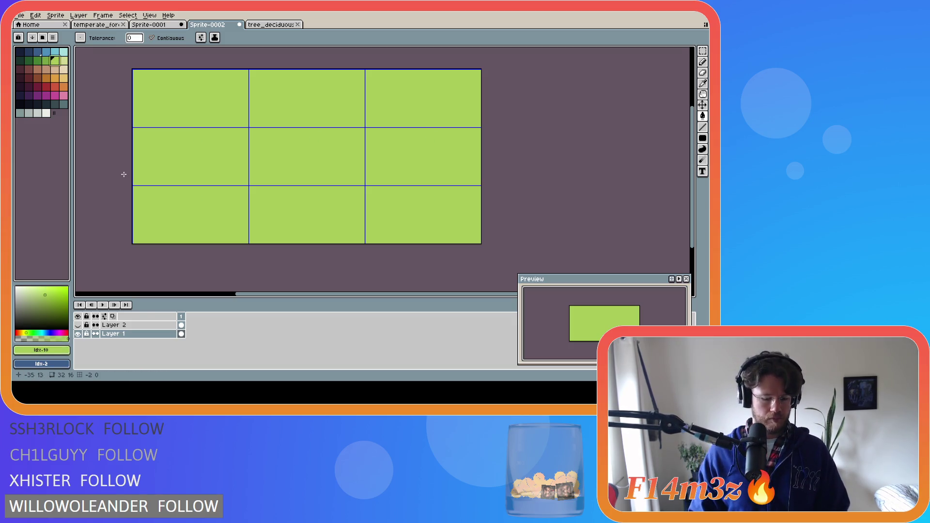
pyautogui.press('b')
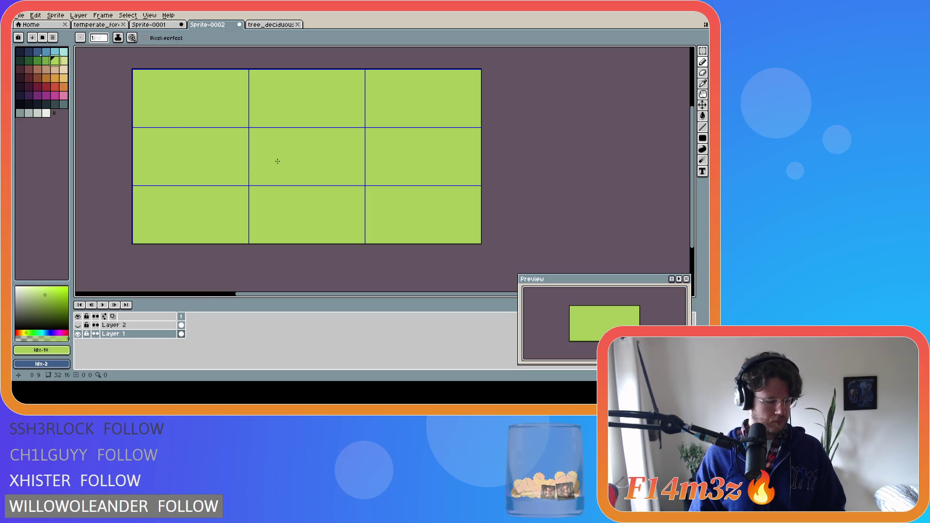
pyautogui.click(64, 60)
pyautogui.click(45, 62)
# Try dark-green blade strokes from the tile's left edge, undoing each trial line.
pyautogui.click(253, 165)
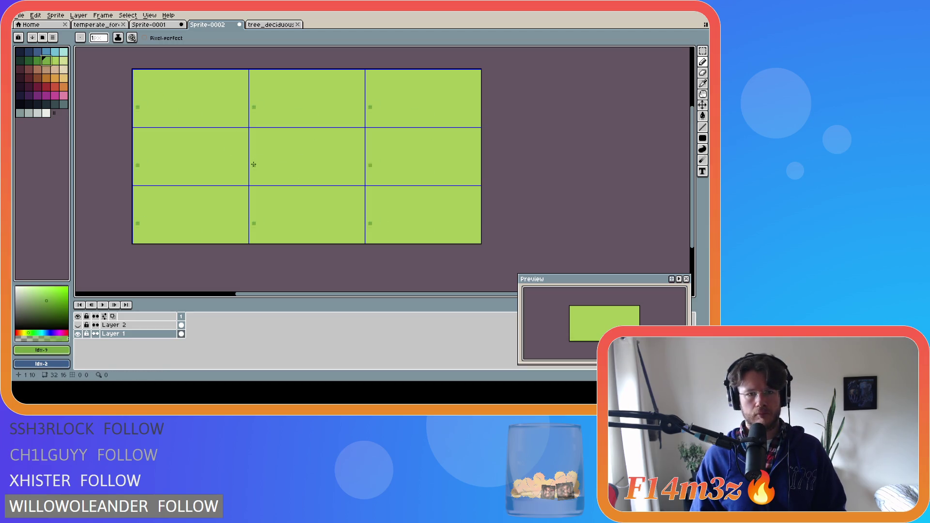
pyautogui.press('b')
pyautogui.moveTo(251, 165)
pyautogui.mouseDown()
pyautogui.moveTo(336, 156)
pyautogui.moveTo(319, 170)
pyautogui.mouseUp()
pyautogui.hotkey('ctrl', 'z')
pyautogui.moveTo(250, 166); pyautogui.dragTo(325, 154)
pyautogui.hotkey('ctrl', 'z')
pyautogui.moveTo(250, 166)
pyautogui.mouseDown()
pyautogui.moveTo(302, 178)
pyautogui.moveTo(252, 172)
pyautogui.moveTo(310, 167)
pyautogui.moveTo(254, 171)
pyautogui.moveTo(299, 168)
pyautogui.mouseUp()
pyautogui.hotkey('ctrl', 'z')
# Fill gaps in the dark blade and sketch it across the tile, undoing stray dots.
pyautogui.click(280, 167)
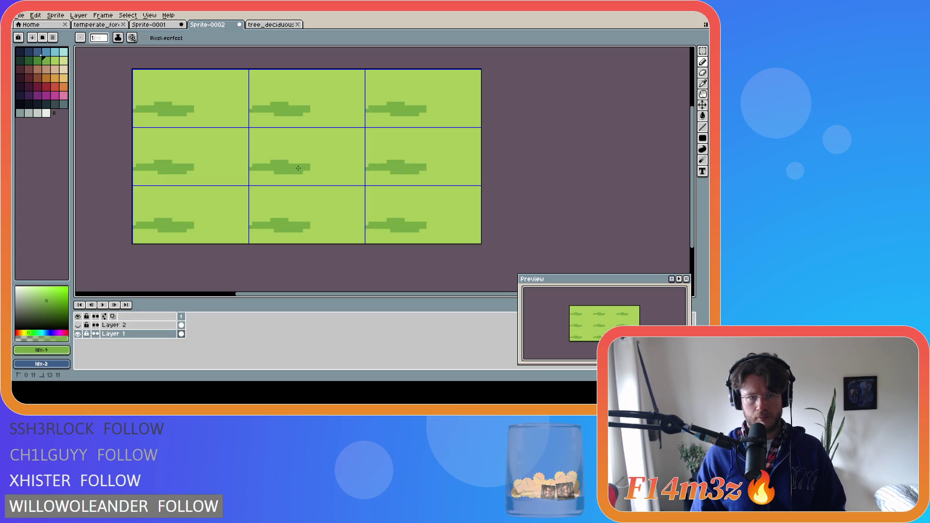
pyautogui.click(354, 146)
pyautogui.hotkey('ctrl', 'z')
pyautogui.click(309, 148)
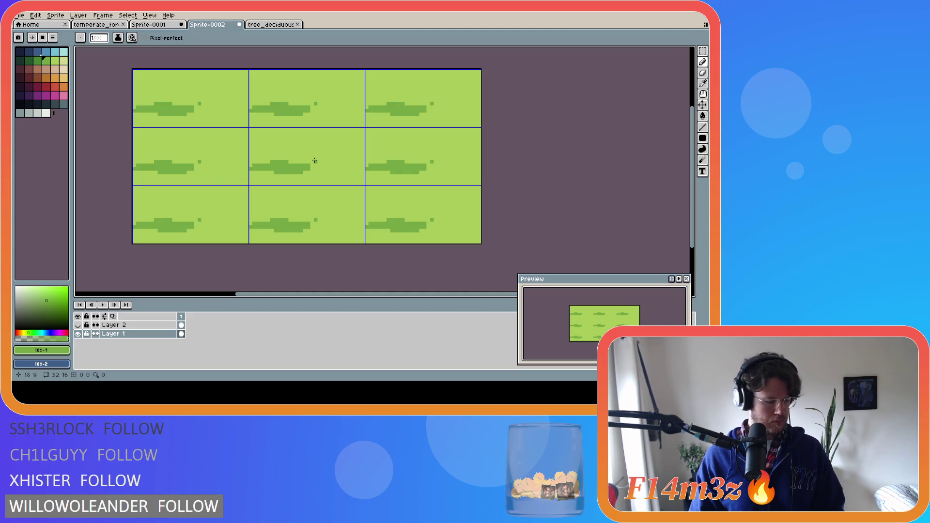
pyautogui.hotkey('ctrl', 'z')
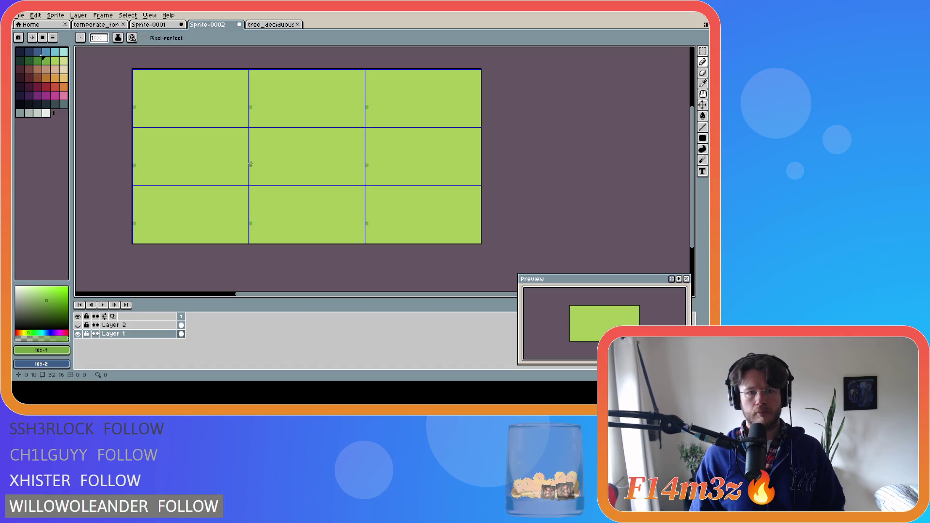
pyautogui.click(356, 151)
pyautogui.hotkey('ctrl', 'z')
pyautogui.moveTo(364, 144)
pyautogui.mouseDown()
pyautogui.moveTo(305, 141)
pyautogui.moveTo(354, 147)
pyautogui.moveTo(319, 143)
pyautogui.mouseUp()
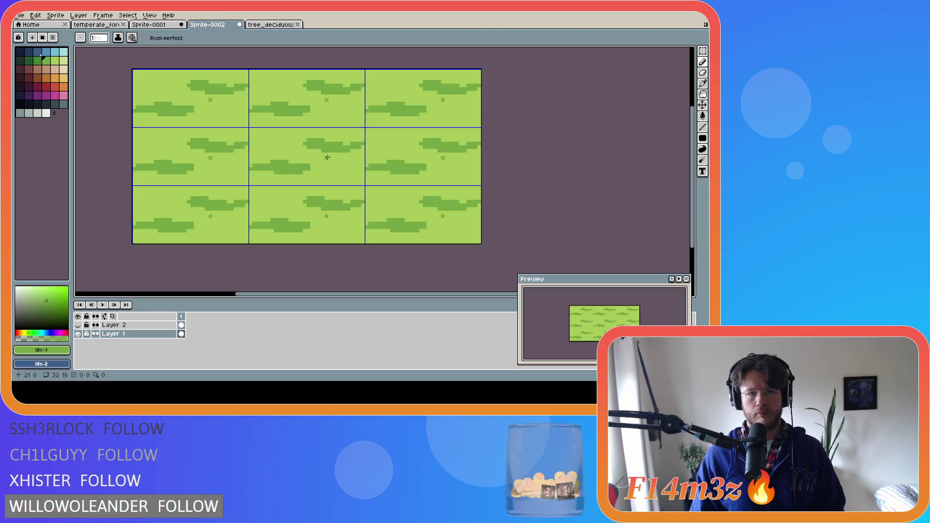
pyautogui.click(239, 169)
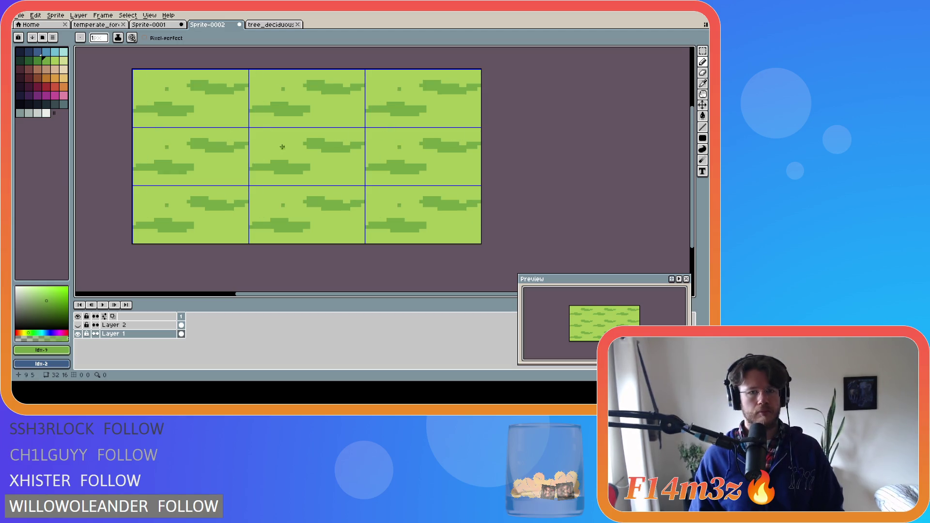
# Pick the pale yellow-green colour and paint a pale blade stroke across the tile.
pyautogui.click(65, 62)
pyautogui.click(298, 136)
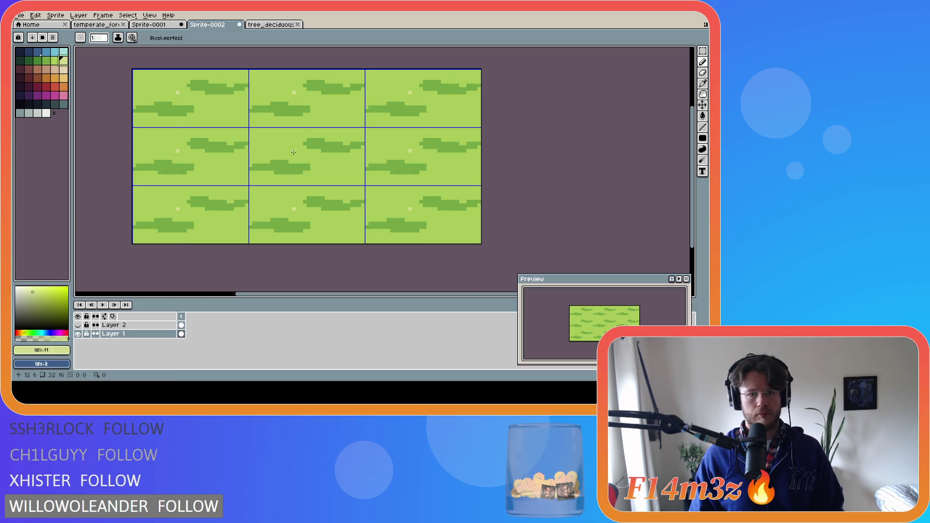
pyautogui.hotkey('ctrl', 'z')
pyautogui.click(271, 140)
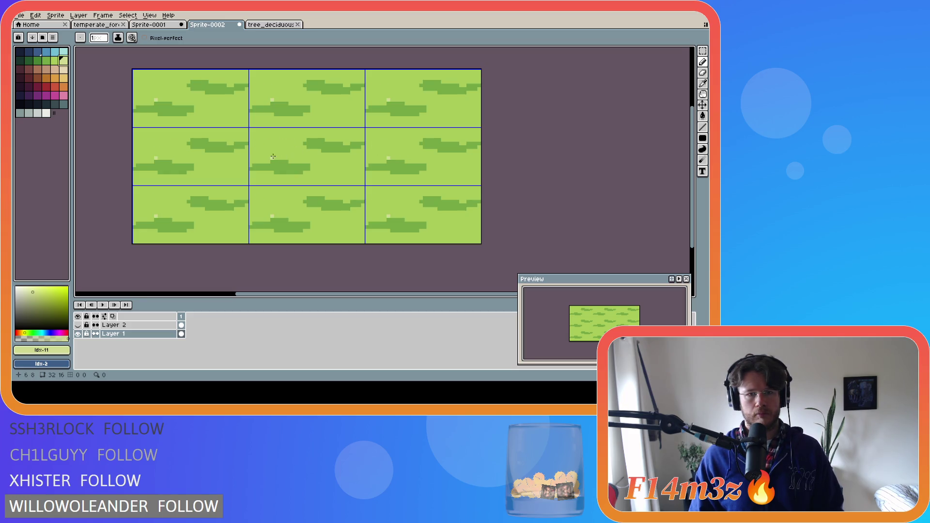
pyautogui.moveTo(291, 157)
pyautogui.mouseDown()
pyautogui.moveTo(330, 170)
pyautogui.moveTo(307, 161)
pyautogui.moveTo(353, 166)
pyautogui.mouseUp()
pyautogui.hotkey('ctrl', 'z')
pyautogui.hotkey('ctrl', 'z')
pyautogui.moveTo(291, 157)
pyautogui.mouseDown()
pyautogui.moveTo(342, 167)
pyautogui.moveTo(286, 161)
pyautogui.moveTo(327, 161)
pyautogui.mouseUp()
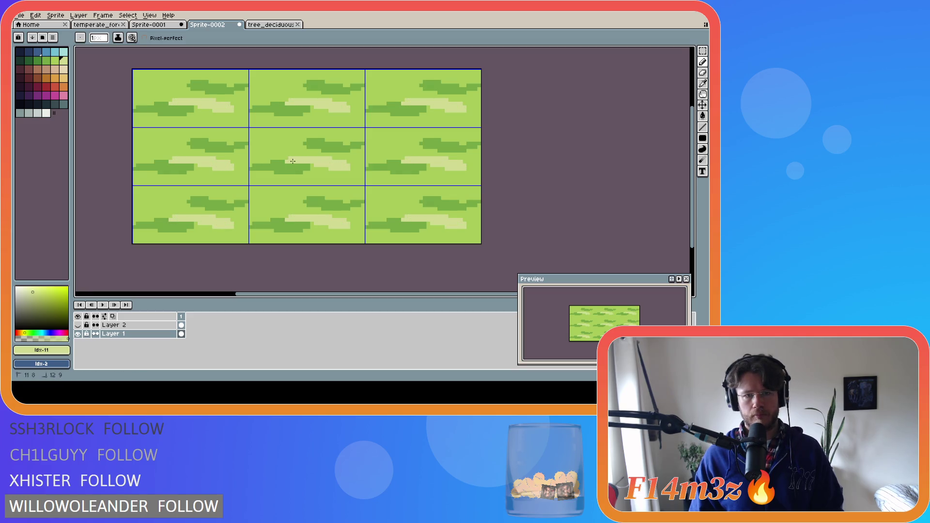
# Add a pale horizontal stroke along the top, then eyedrop #75a743 and draw a short dark stroke.
pyautogui.click(298, 132)
pyautogui.moveTo(298, 132)
pyautogui.mouseDown()
pyautogui.moveTo(253, 134)
pyautogui.moveTo(287, 133)
pyautogui.mouseUp()
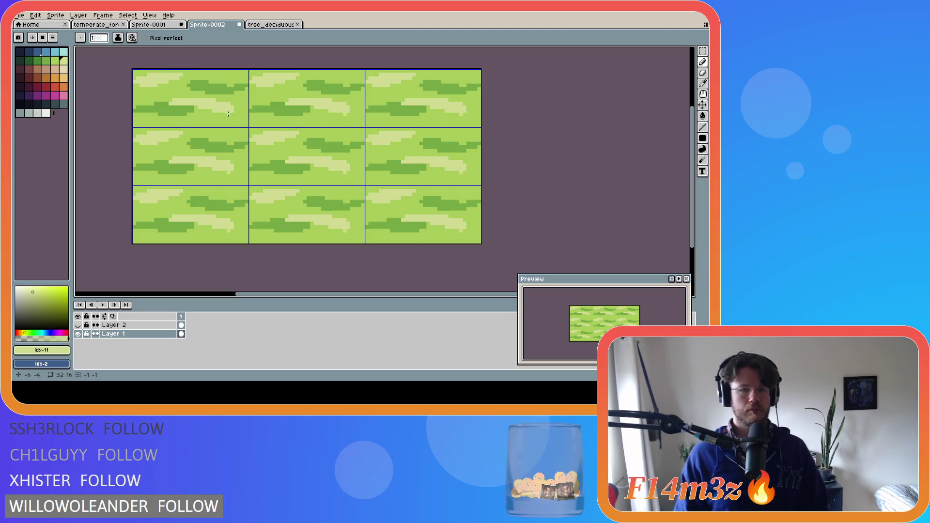
pyautogui.keyDown('alt'); pyautogui.click(266, 158); pyautogui.keyUp('alt')
pyautogui.moveTo(361, 174)
pyautogui.mouseDown()
pyautogui.moveTo(330, 178)
pyautogui.moveTo(358, 179)
pyautogui.moveTo(339, 179)
pyautogui.moveTo(342, 173)
pyautogui.mouseUp()
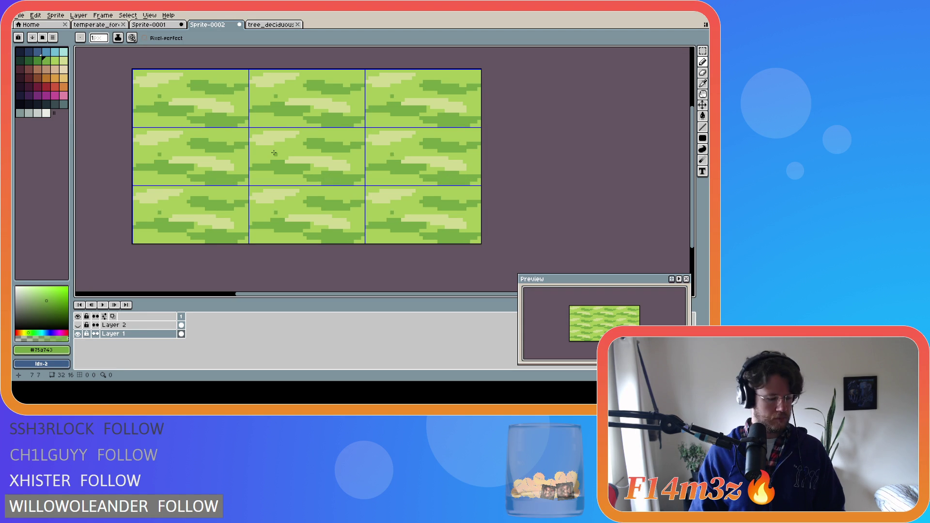
# Draw a dark-green Shift-line, then pick #d0da91 and place pale pixels, undoing misplaced ones.
pyautogui.click(272, 151)
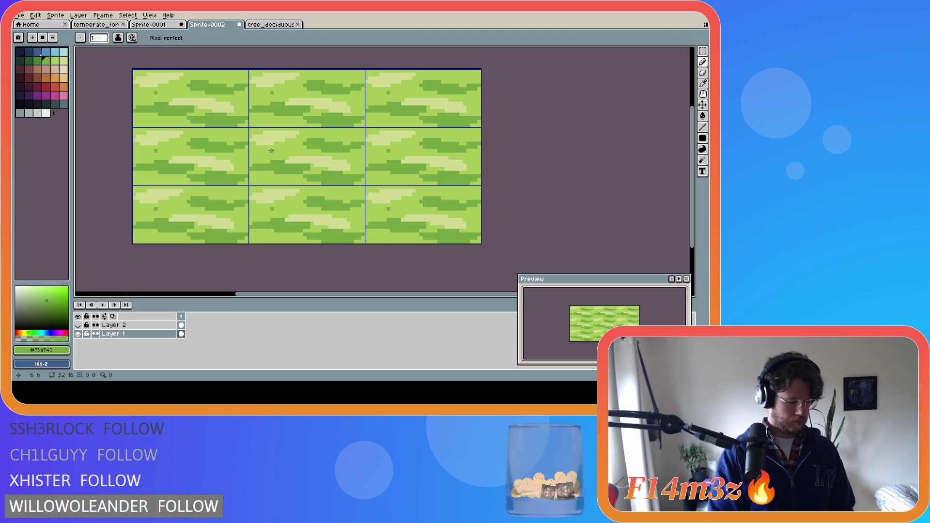
pyautogui.press('shift')
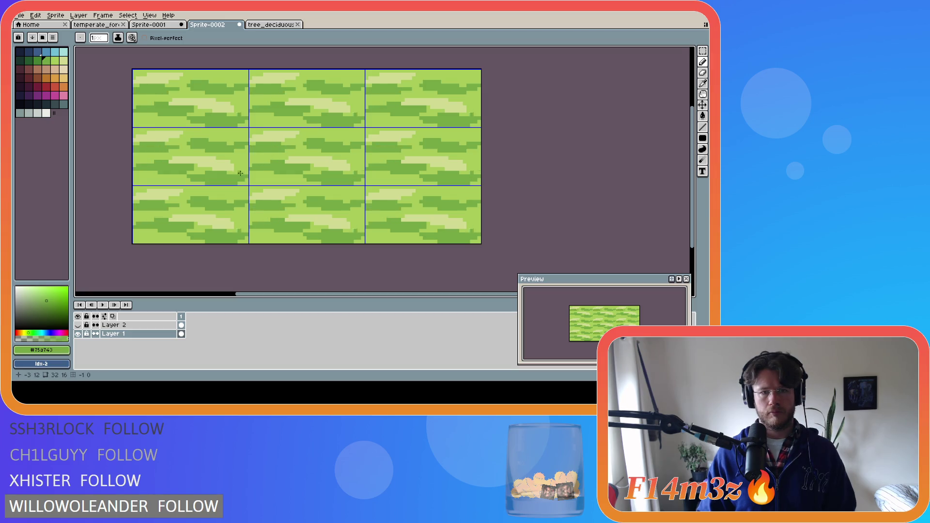
pyautogui.keyDown('alt'); pyautogui.click(312, 152); pyautogui.keyUp('alt')
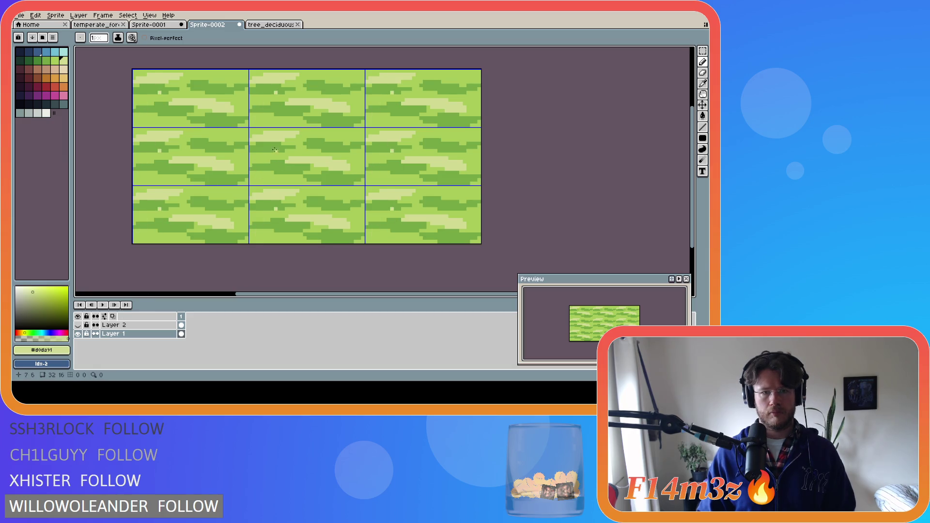
pyautogui.moveTo(276, 150); pyautogui.dragTo(278, 151)
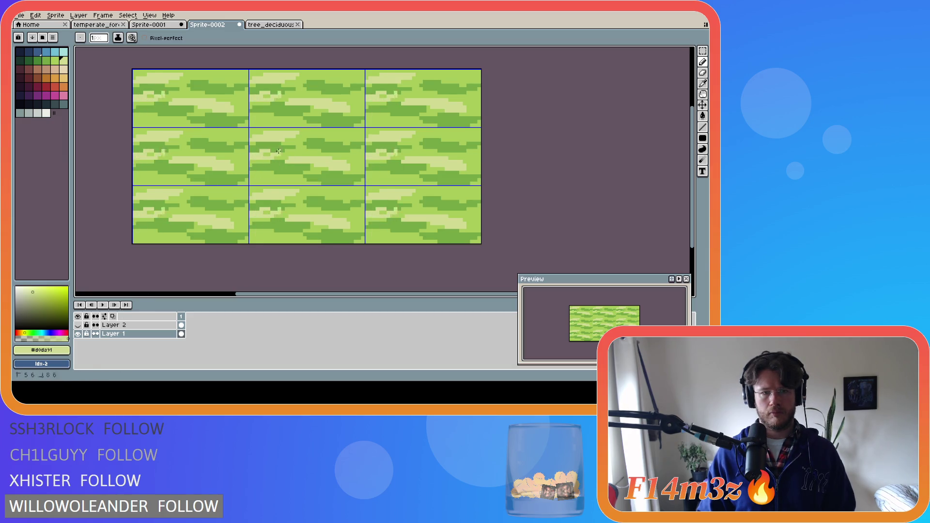
pyautogui.hotkey('ctrl', 'z')
pyautogui.click(338, 132)
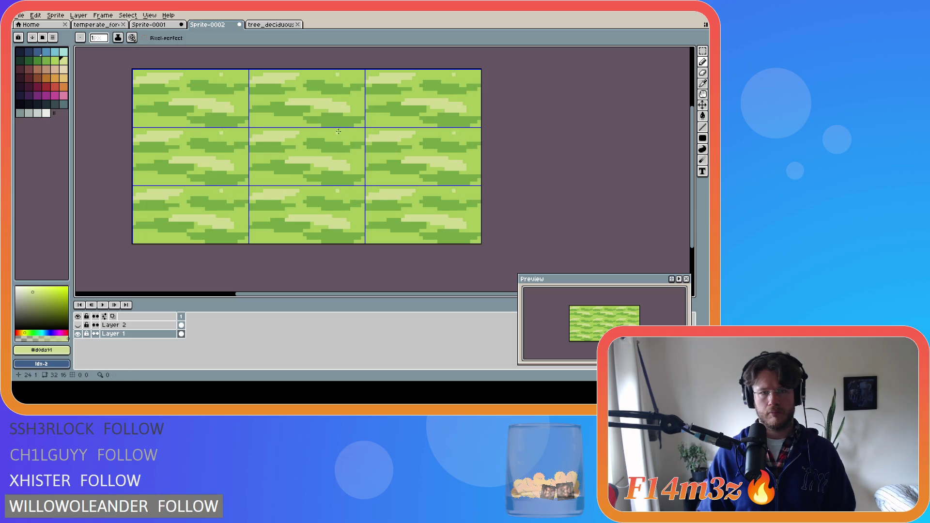
pyautogui.hotkey('ctrl', 'z')
# Place the pale-yellow pixel again at a new spot lower on the tile.
pyautogui.click(371, 212)
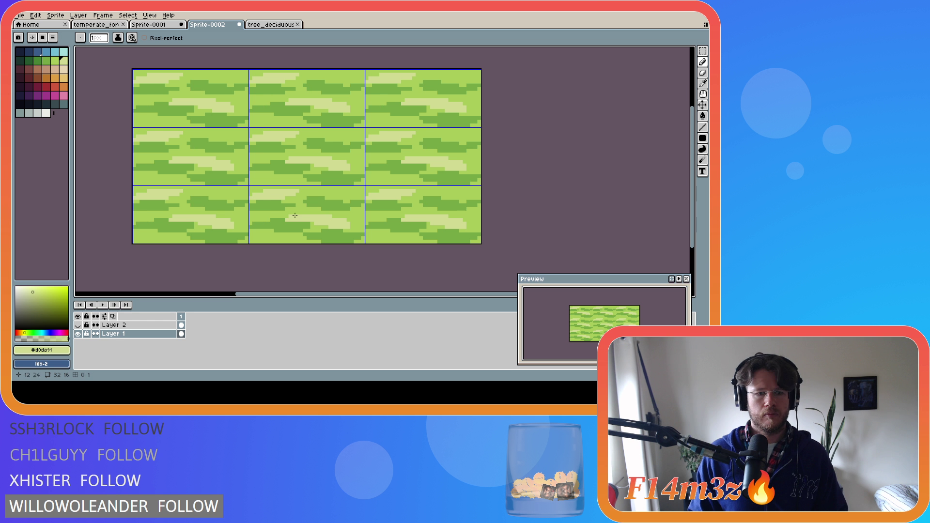
# Zoom in and draw stepped pale #d0da91 spikes on the light band, plus a left-edge pixel.
pyautogui.scroll(2, 295, 215)
pyautogui.click(286, 146)
pyautogui.moveTo(286, 147); pyautogui.dragTo(313, 147)
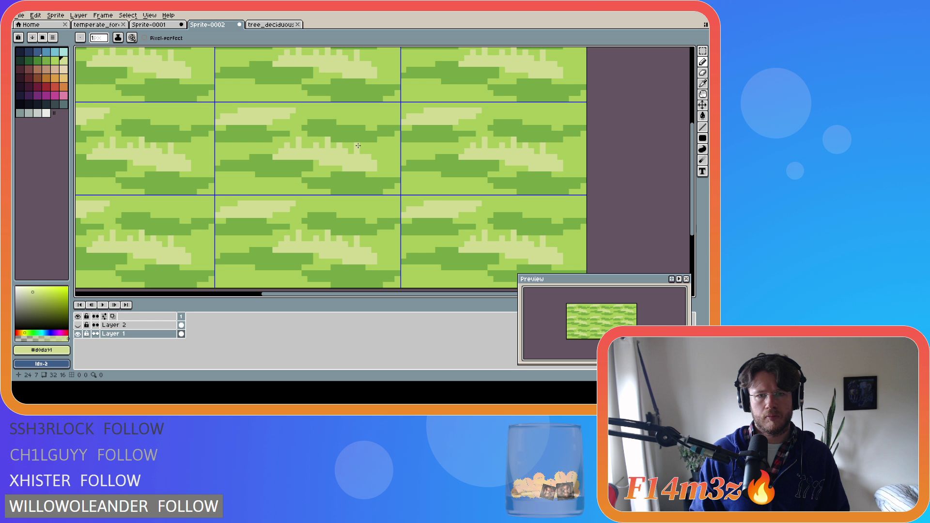
pyautogui.click(228, 151)
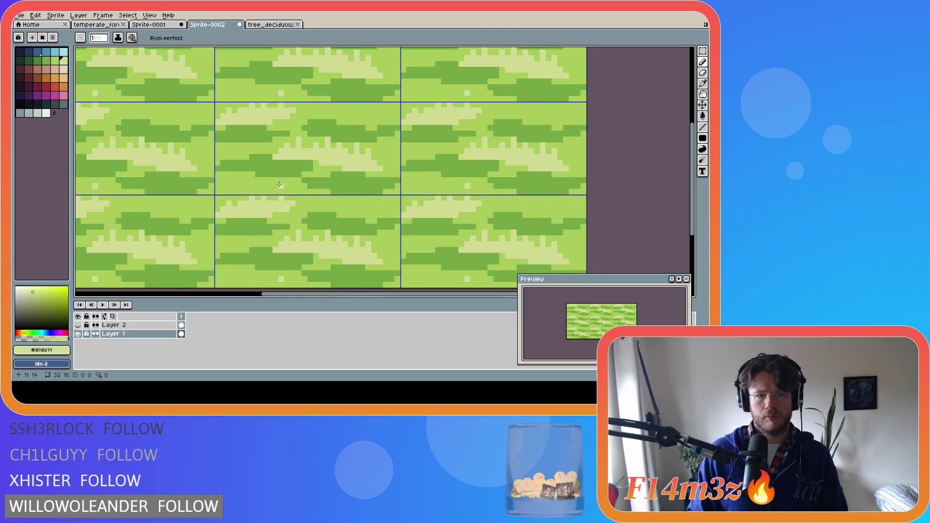
# Switch to #75a743 and draw stepped dark-green spikes across the tile, undoing a misplaced pixel.
pyautogui.keyDown('alt'); pyautogui.click(238, 155); pyautogui.keyUp('alt')
pyautogui.click(226, 157)
pyautogui.moveTo(238, 159)
pyautogui.mouseDown()
pyautogui.moveTo(238, 151)
pyautogui.moveTo(262, 146)
pyautogui.mouseUp()
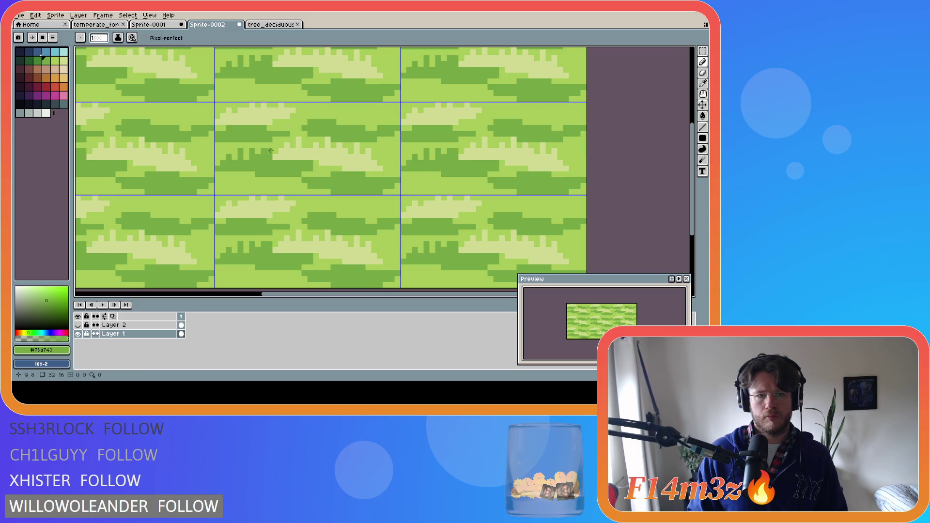
pyautogui.press('v')
pyautogui.press('b')
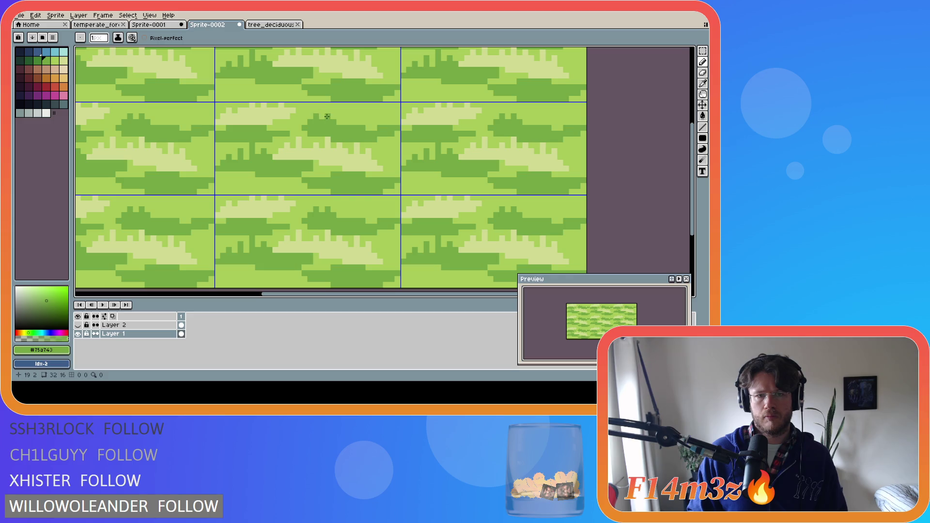
pyautogui.click(319, 113)
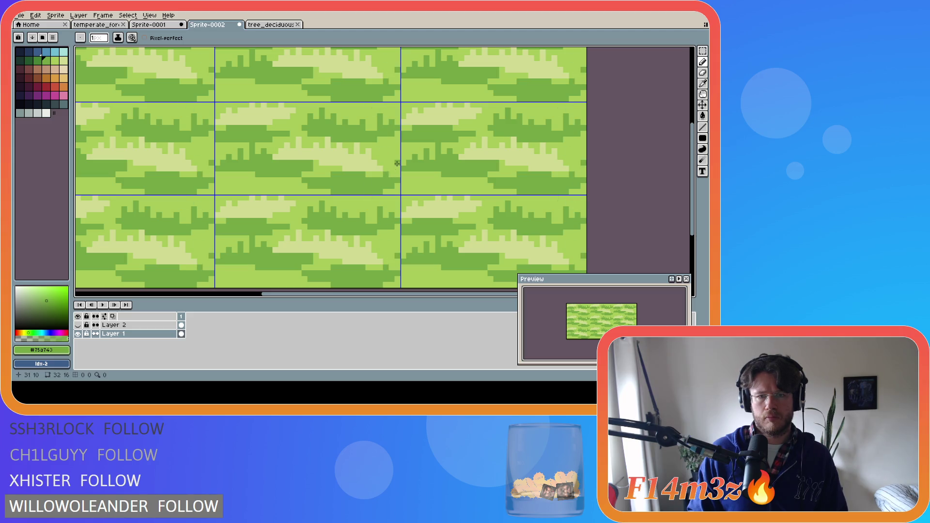
pyautogui.moveTo(350, 170); pyautogui.dragTo(363, 167)
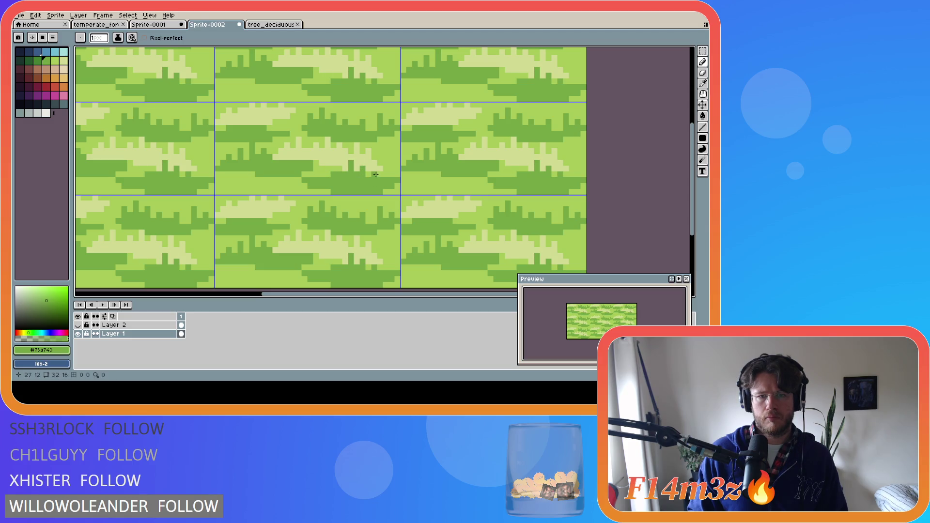
pyautogui.click(340, 169)
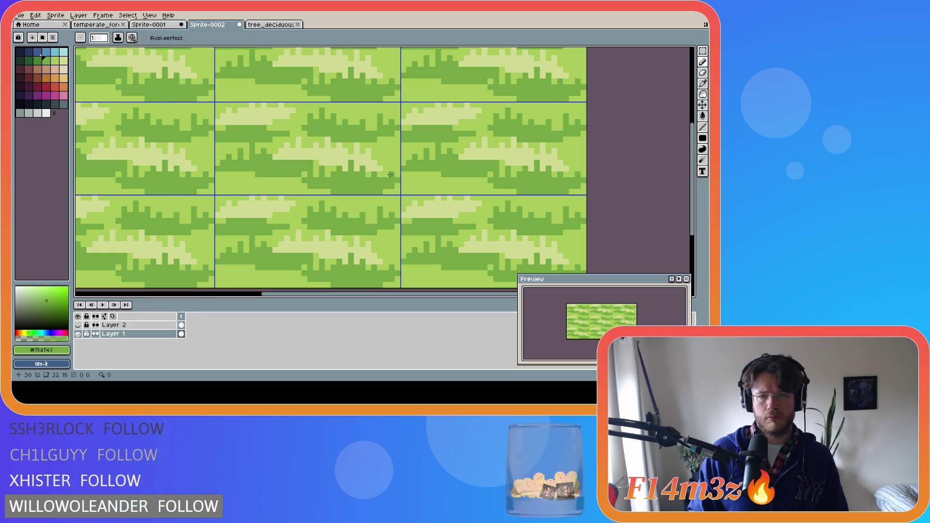
pyautogui.click(229, 186)
pyautogui.hotkey('ctrl', 'z')
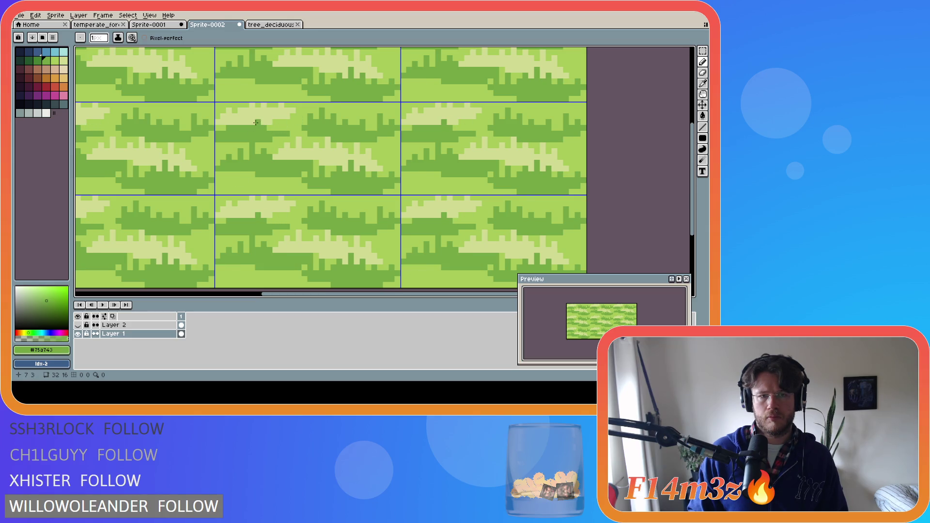
pyautogui.click(256, 123)
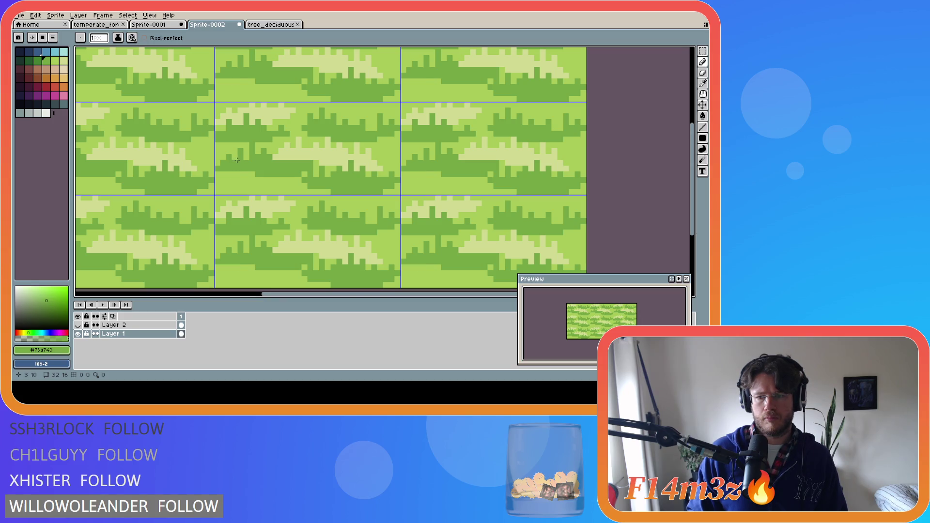
# Eyedrop the pale yellow, outline a shape at the tile's left edge and bucket-fill it.
pyautogui.keyDown('alt'); pyautogui.click(320, 148); pyautogui.keyUp('alt')
pyautogui.click(219, 185)
pyautogui.moveTo(219, 185); pyautogui.dragTo(221, 178)
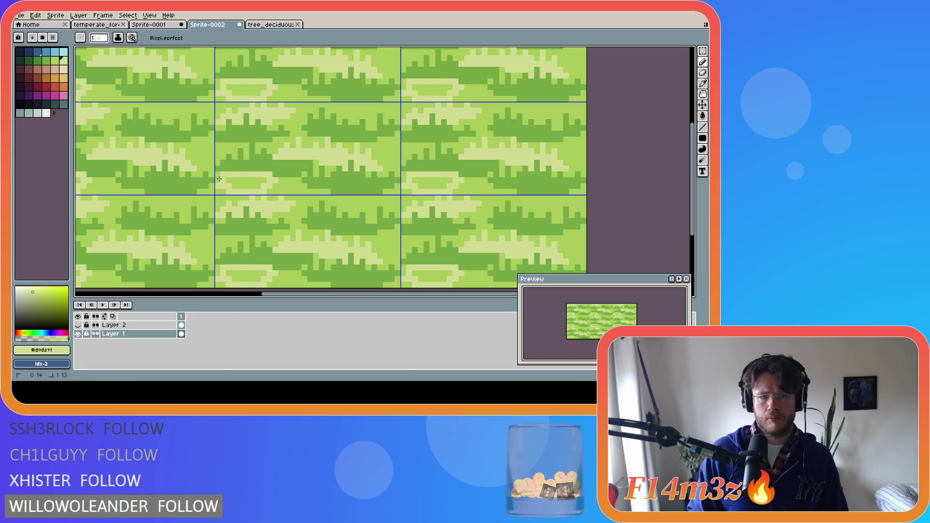
pyautogui.press('g')
pyautogui.click(244, 183)
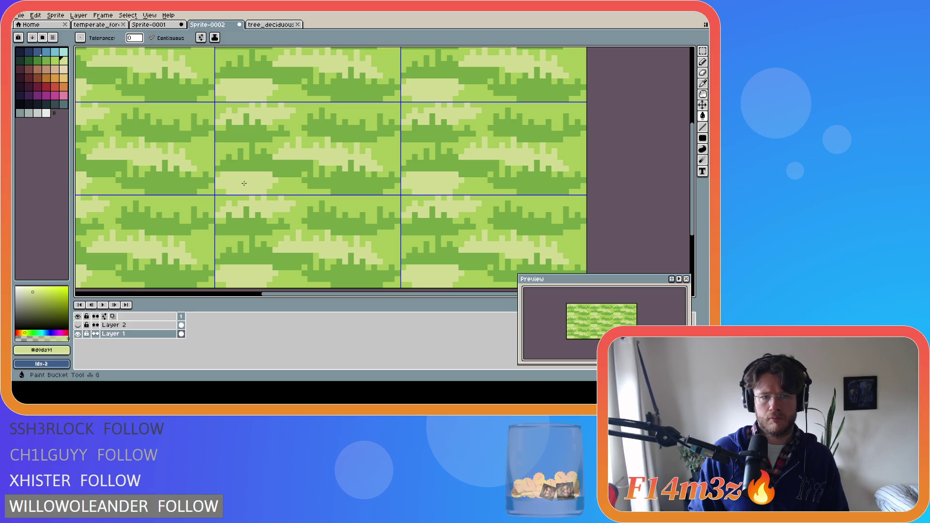
# Return to the Pencil and undo the last two pencil strokes.
pyautogui.press('i')
pyautogui.press('v')
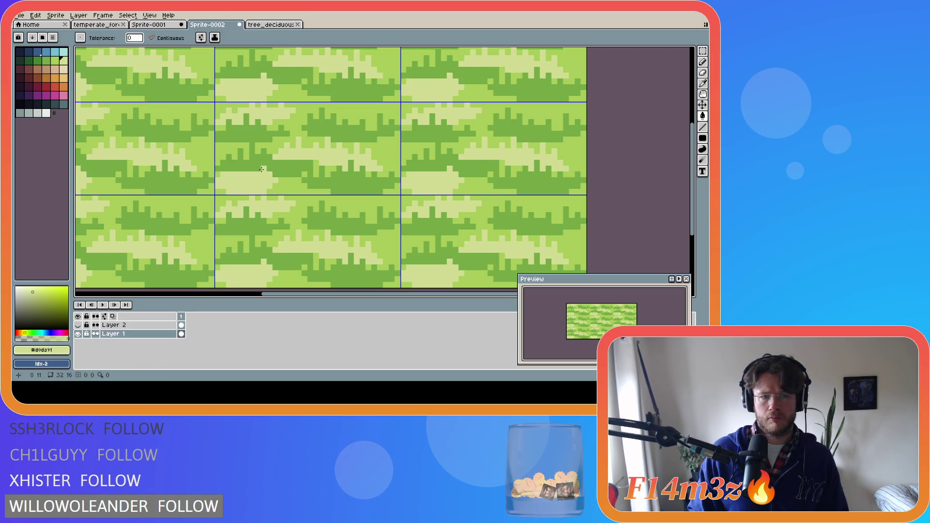
pyautogui.press('b')
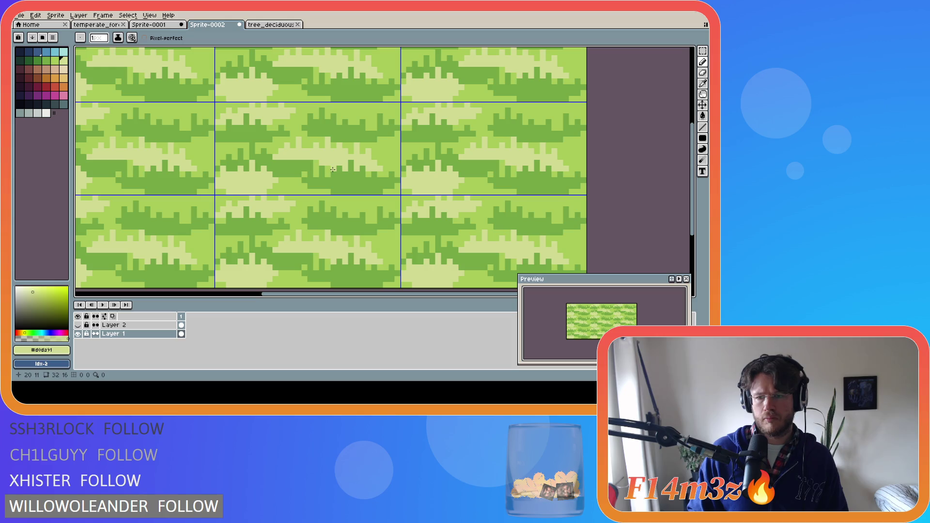
pyautogui.hotkey('ctrl', 'z')
pyautogui.hotkey('ctrl', 'z')
pyautogui.hotkey('ctrl', 'z')
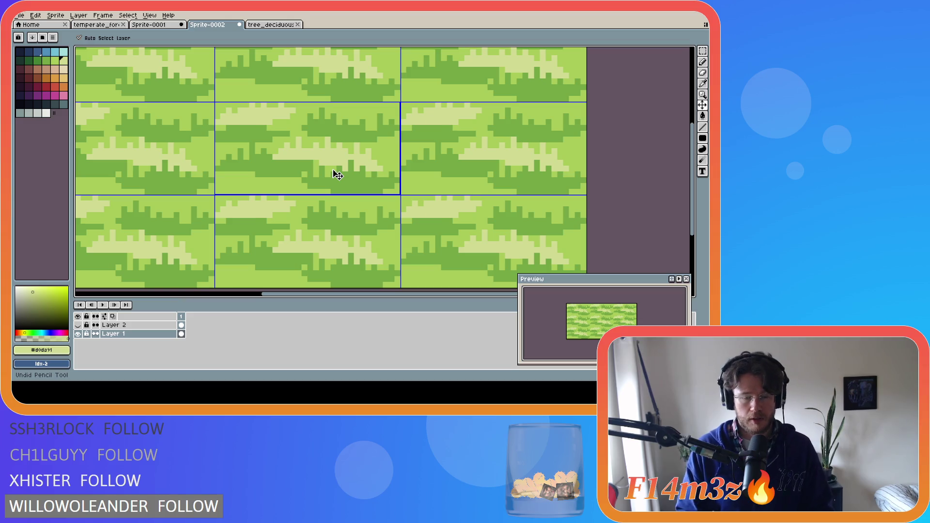
pyautogui.hotkey('ctrl', 'z')
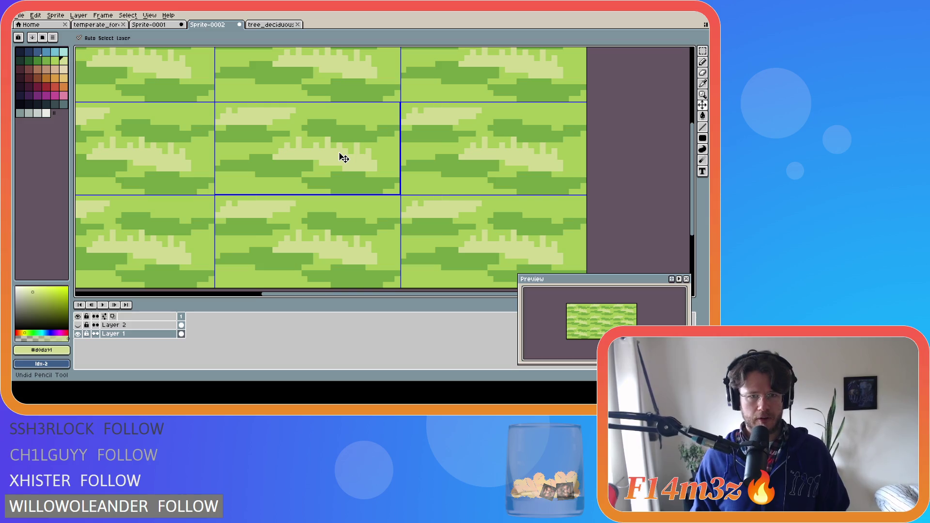
# Bucket-fill all the dark and pale bands with the base light green to flatten the tile.
pyautogui.press('z')
pyautogui.press('g')
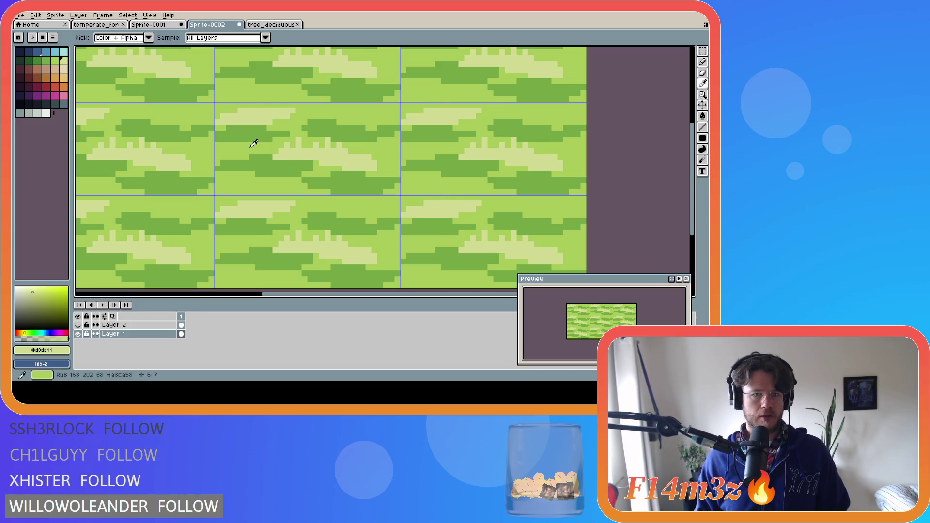
pyautogui.keyDown('alt'); pyautogui.click(252, 151); pyautogui.keyUp('alt')
pyautogui.click(307, 154)
pyautogui.click(307, 155)
pyautogui.click(364, 182)
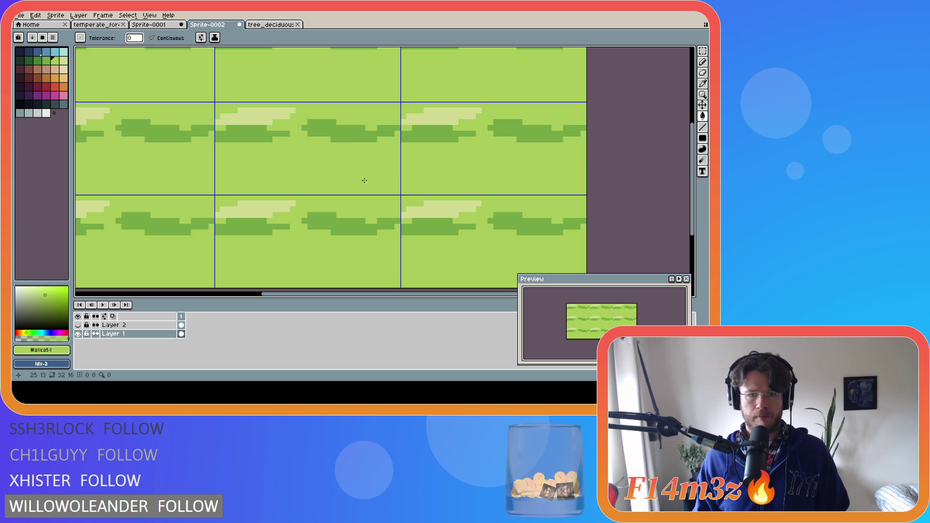
pyautogui.click(348, 128)
pyautogui.click(257, 117)
pyautogui.click(247, 133)
pyautogui.click(64, 60)
# Pick a dark green and pencil short vertical grass strokes across the tile, undoing stray dots.
pyautogui.click(46, 61)
pyautogui.press('b')
pyautogui.moveTo(234, 141); pyautogui.dragTo(235, 134)
pyautogui.moveTo(292, 158); pyautogui.dragTo(299, 146)
pyautogui.hotkey('ctrl', 'z')
pyautogui.moveTo(269, 116); pyautogui.dragTo(270, 122)
pyautogui.moveTo(339, 122); pyautogui.dragTo(339, 128)
pyautogui.moveTo(246, 174); pyautogui.dragTo(246, 180)
pyautogui.click(345, 162)
pyautogui.hotkey('ctrl', 'z')
pyautogui.moveTo(368, 157); pyautogui.dragTo(369, 163)
pyautogui.moveTo(374, 128); pyautogui.dragTo(370, 134)
pyautogui.click(375, 134)
# Add more vertical dark-green grass strokes, undoing and redrawing a few of them.
pyautogui.moveTo(328, 163); pyautogui.dragTo(293, 191)
pyautogui.moveTo(375, 191); pyautogui.dragTo(392, 166)
pyautogui.hotkey('ctrl', 'z')
pyautogui.moveTo(304, 125); pyautogui.dragTo(306, 115)
pyautogui.click(240, 105)
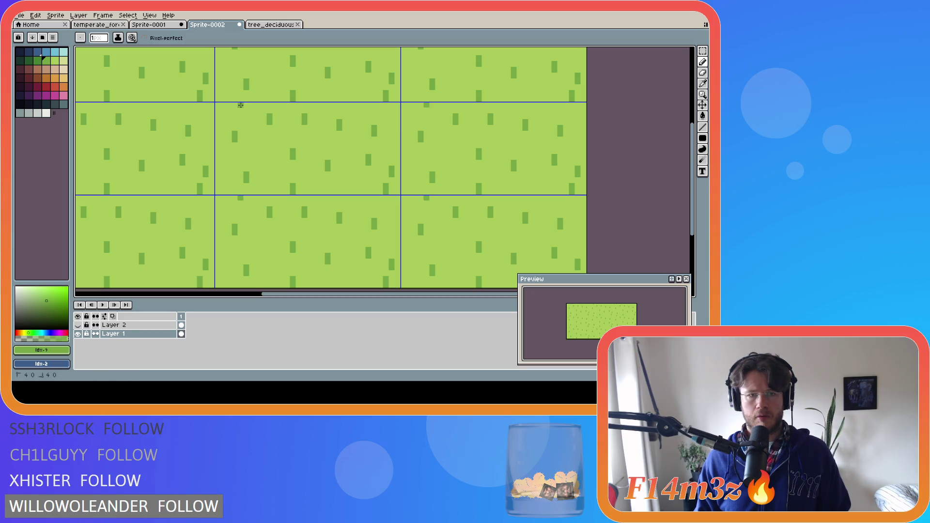
pyautogui.hotkey('ctrl', 'z')
pyautogui.hotkey('ctrl', 'z')
pyautogui.hotkey('ctrl', 'z')
pyautogui.moveTo(391, 174); pyautogui.dragTo(392, 166)
pyautogui.moveTo(304, 125); pyautogui.dragTo(305, 115)
pyautogui.click(240, 105)
# Place small dark-green grass pixels and blocks around the tile.
pyautogui.click(216, 116)
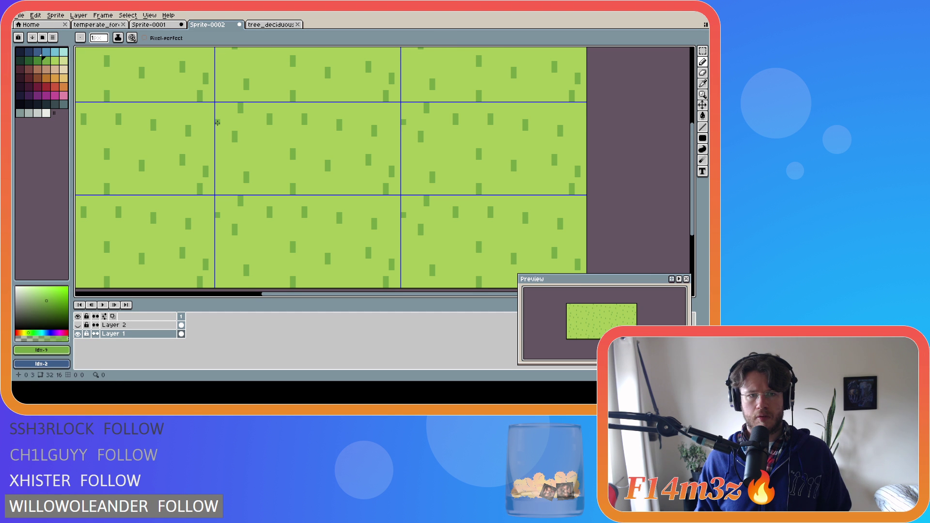
pyautogui.click(225, 162)
pyautogui.hotkey('ctrl', 'z')
pyautogui.click(223, 160)
pyautogui.click(258, 147)
pyautogui.click(314, 139)
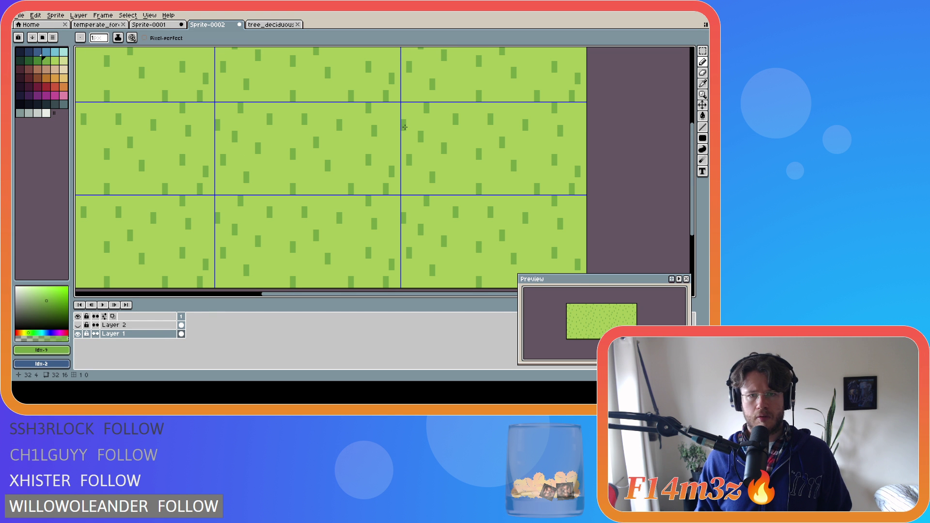
pyautogui.click(396, 117)
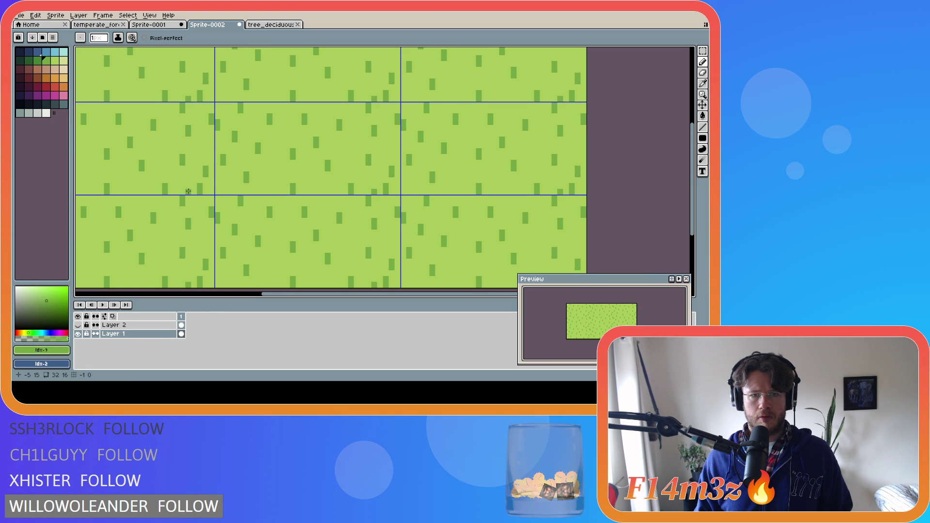
# Switch to pale yellow and place pale grass marks, undoing misplaced pixels.
pyautogui.click(63, 59)
pyautogui.click(246, 151)
pyautogui.hotkey('ctrl', 'z')
pyautogui.click(287, 169)
pyautogui.hotkey('ctrl', 'z')
pyautogui.click(275, 161)
pyautogui.click(275, 156)
pyautogui.click(291, 133)
pyautogui.hotkey('ctrl', 'z')
# Add more tall and short pale-yellow marks between the dark-green strokes.
pyautogui.click(287, 130)
pyautogui.click(246, 126)
pyautogui.click(246, 121)
pyautogui.click(339, 151)
pyautogui.hotkey('ctrl', 'z')
pyautogui.moveTo(345, 150); pyautogui.dragTo(345, 156)
pyautogui.click(356, 150)
pyautogui.hotkey('ctrl', 'z')
pyautogui.click(310, 183)
# Add more pale-yellow grass pixels across the tile, undoing one stray pixel.
pyautogui.click(264, 180)
pyautogui.click(264, 176)
pyautogui.click(228, 186)
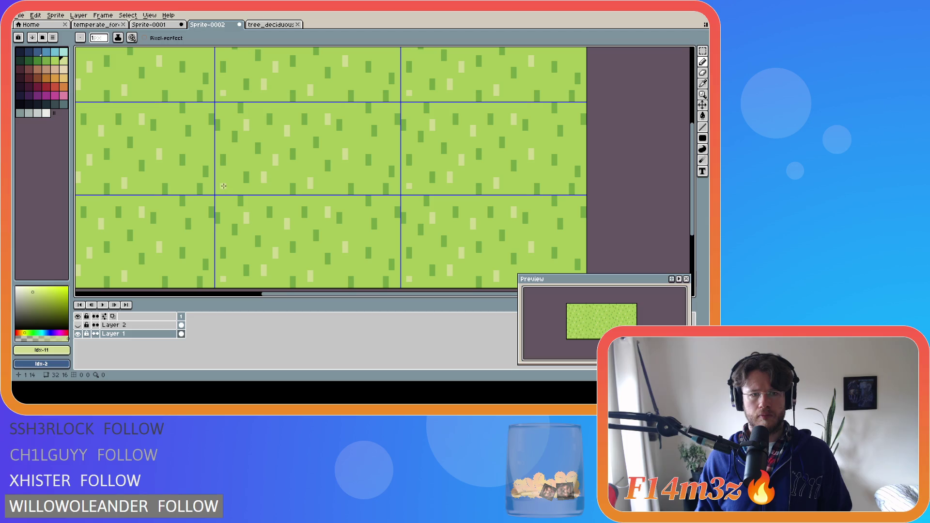
pyautogui.hotkey('ctrl', 'z')
pyautogui.click(375, 179)
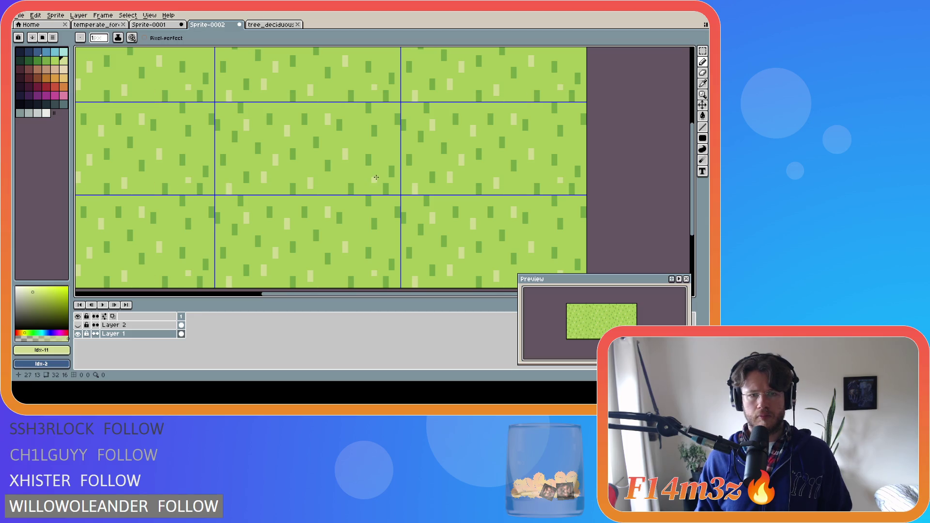
pyautogui.click(386, 151)
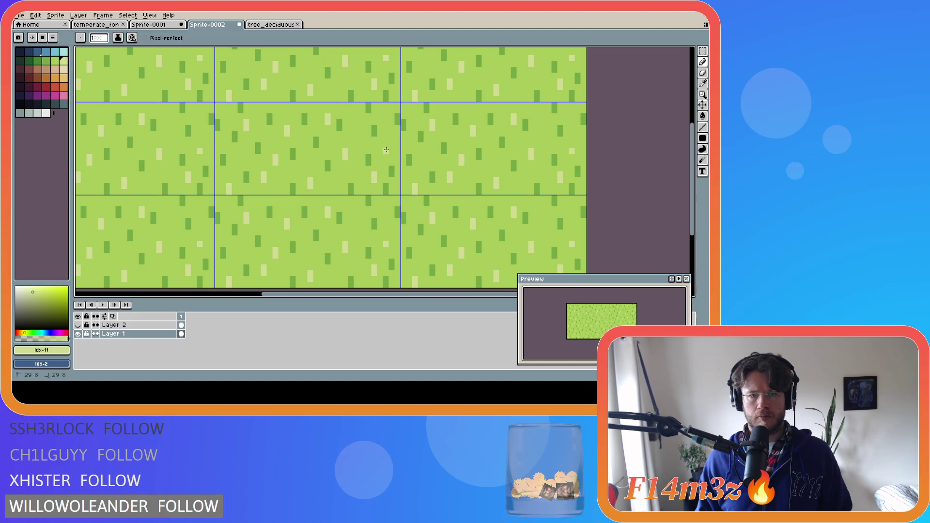
pyautogui.click(357, 127)
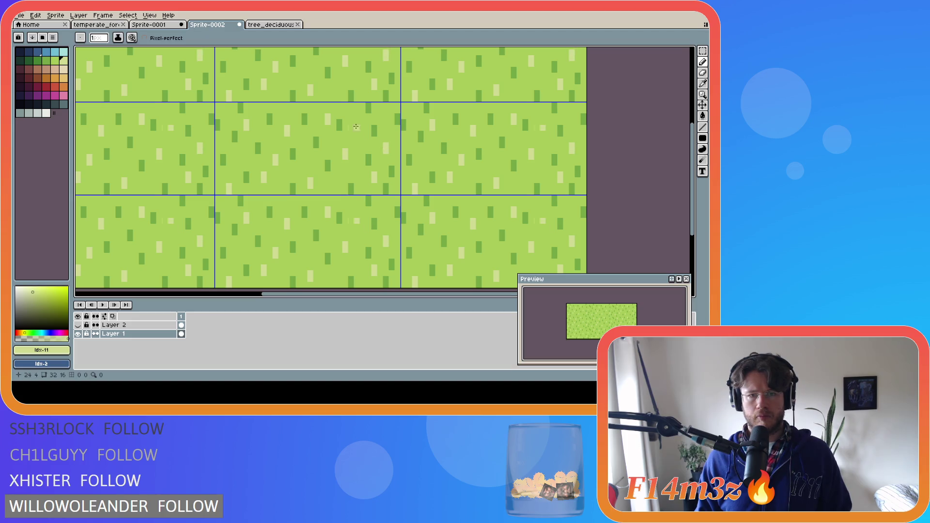
pyautogui.click(383, 112)
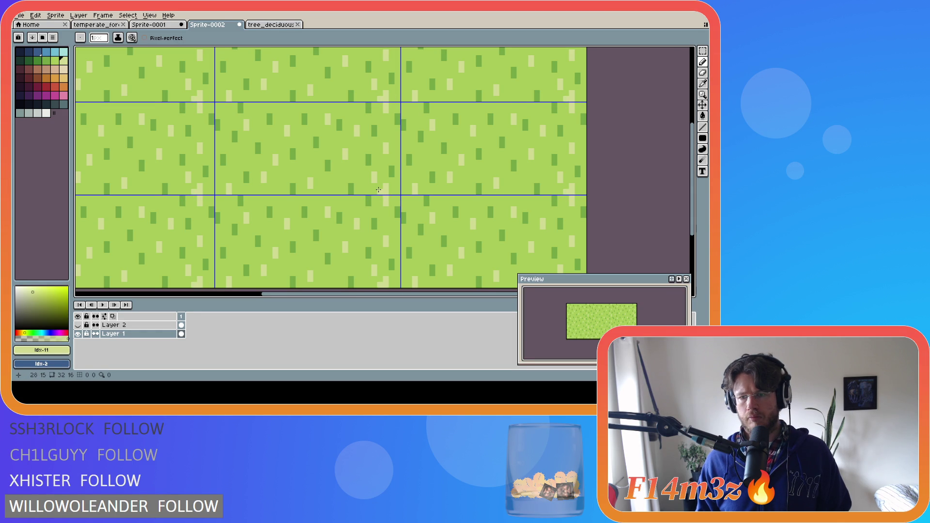
# Add a small pixel, undo it, and eyedrop the base light green #a8ca58.
pyautogui.click(391, 172)
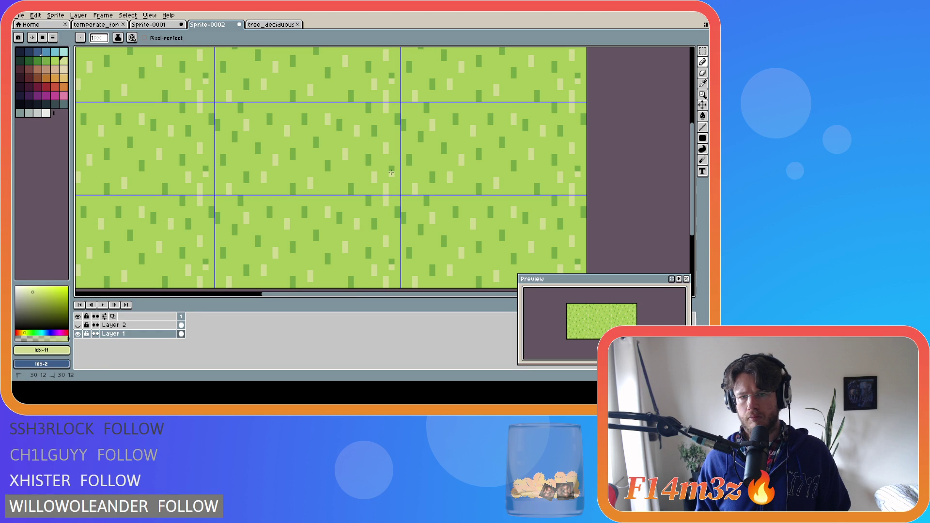
pyautogui.hotkey('ctrl', 'z')
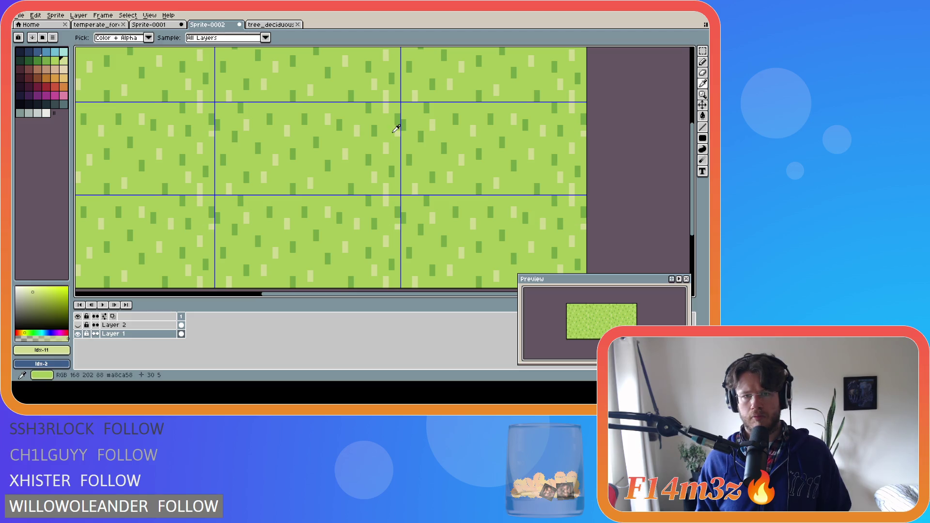
pyautogui.keyDown('alt'); pyautogui.click(398, 129); pyautogui.keyUp('alt')
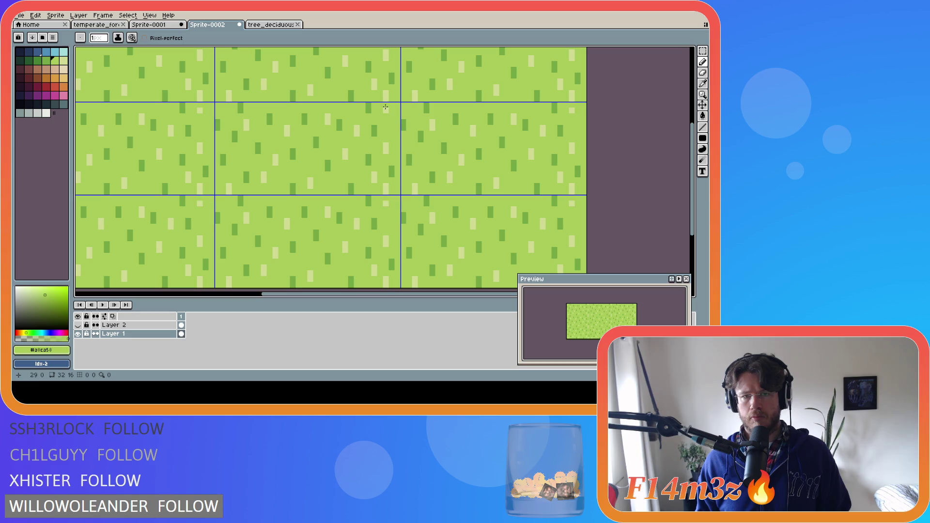
# Add a small dark-green #75a743 mark, then pale #d0da91 and dark-green pixels to the blades.
pyautogui.keyDown('alt'); pyautogui.click(390, 143); pyautogui.keyUp('alt')
pyautogui.moveTo(383, 127); pyautogui.dragTo(377, 130)
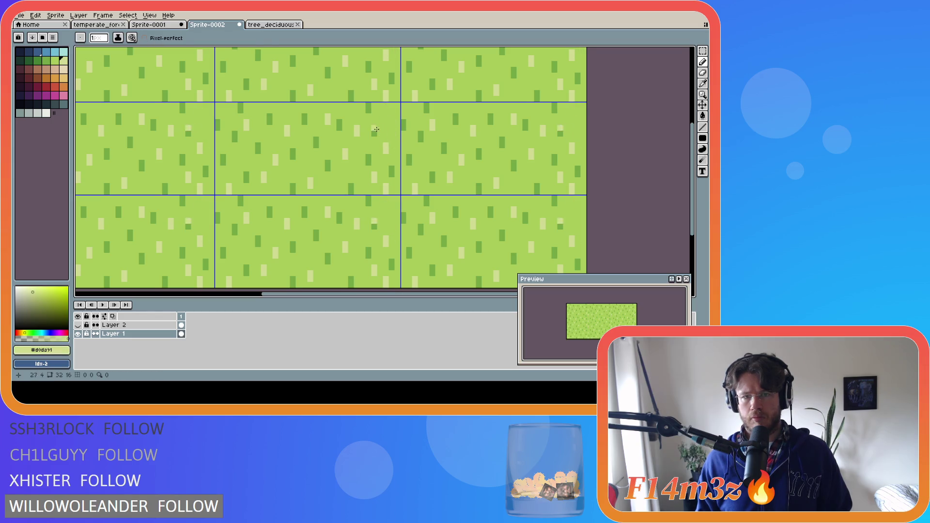
pyautogui.keyDown('alt'); pyautogui.click(391, 141); pyautogui.keyUp('alt')
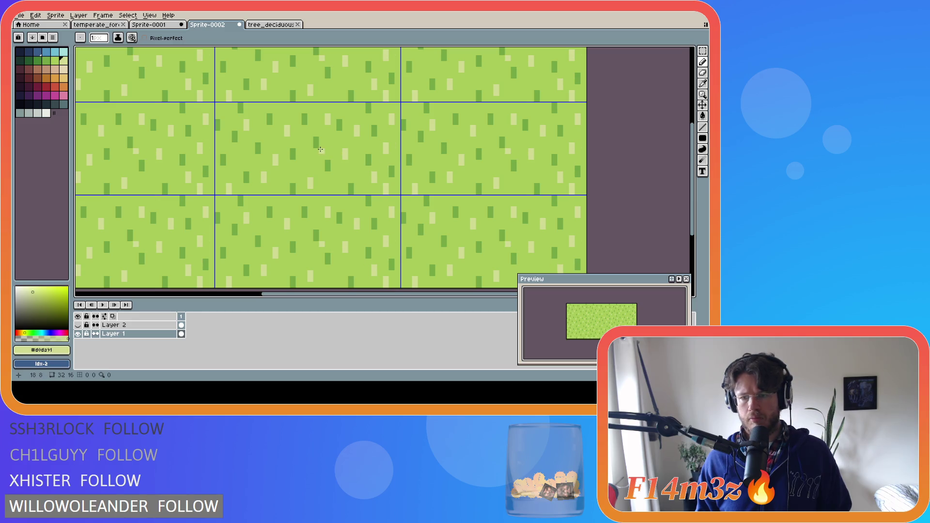
pyautogui.click(308, 147)
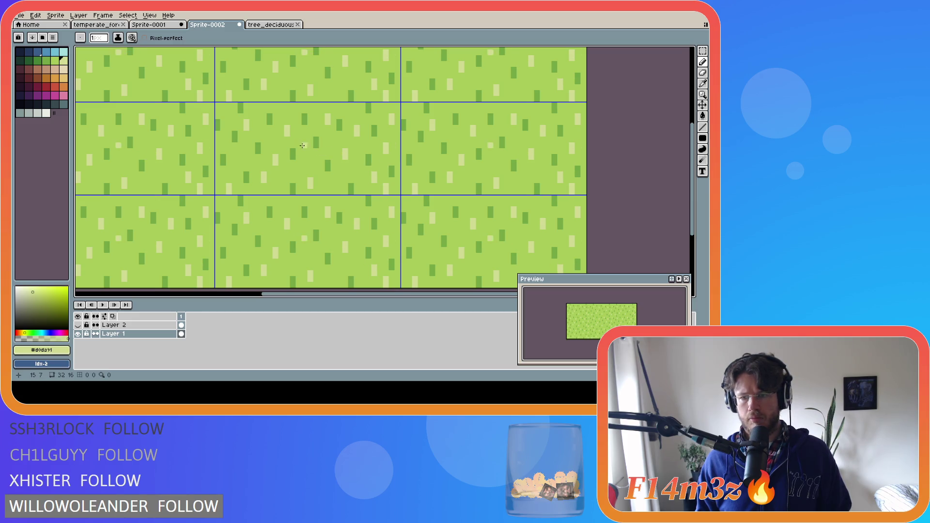
pyautogui.keyDown('alt'); pyautogui.click(297, 147); pyautogui.keyUp('alt')
pyautogui.click(306, 162)
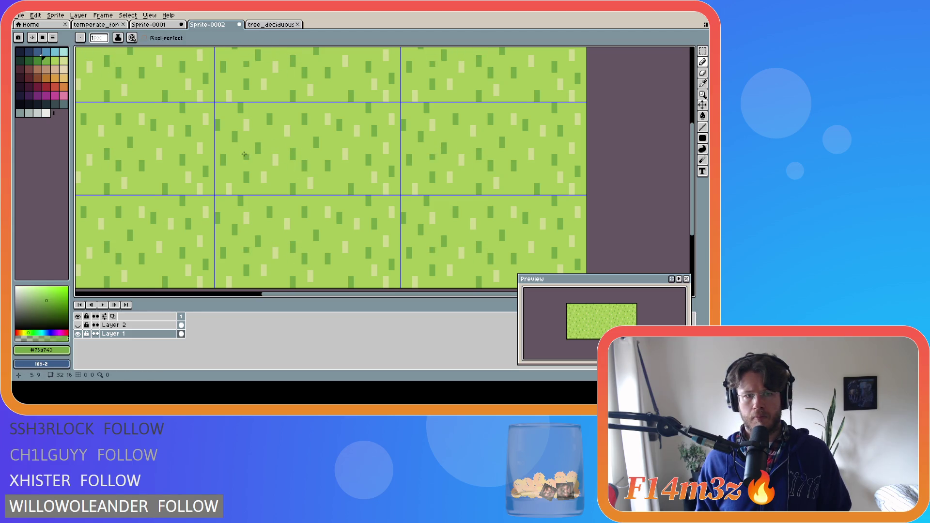
# Add four more single pale-yellow #d0da91 pixels to grass blades across the tile.
pyautogui.keyDown('alt'); pyautogui.click(266, 174); pyautogui.keyUp('alt')
pyautogui.click(246, 155)
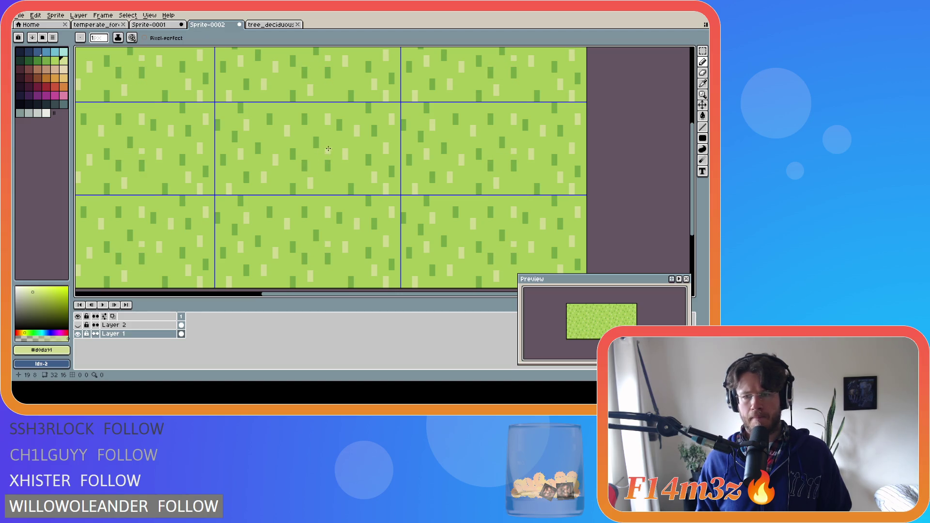
pyautogui.click(314, 160)
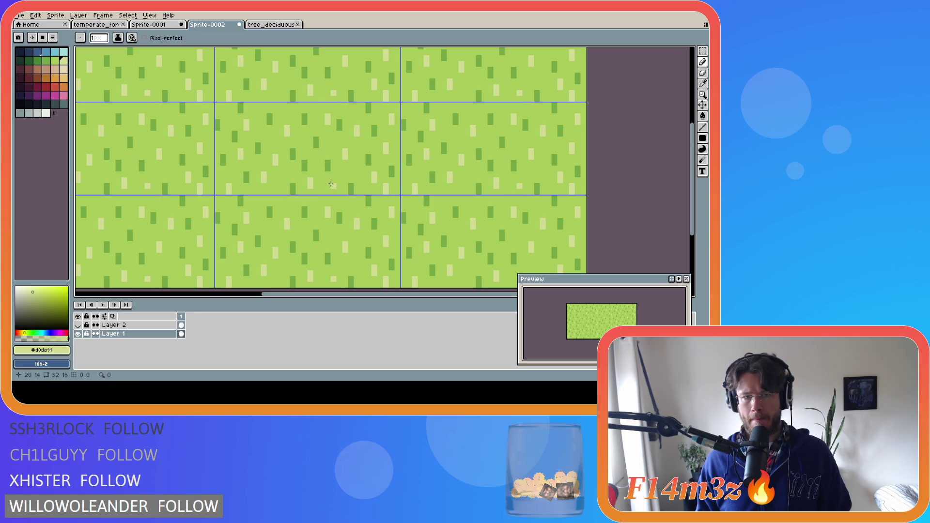
pyautogui.click(332, 186)
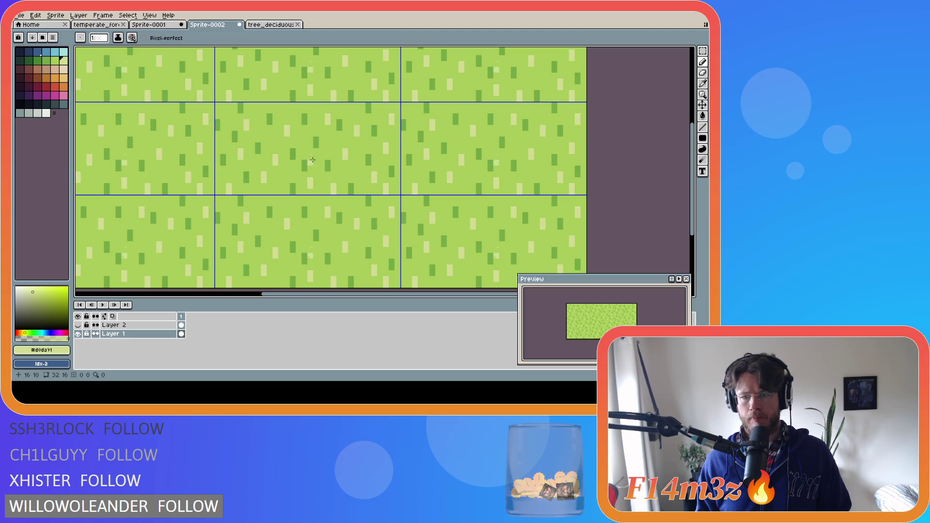
# Pick dark green #75a743 and add a pixel beside three dark blades, forming L shapes.
pyautogui.press('i')
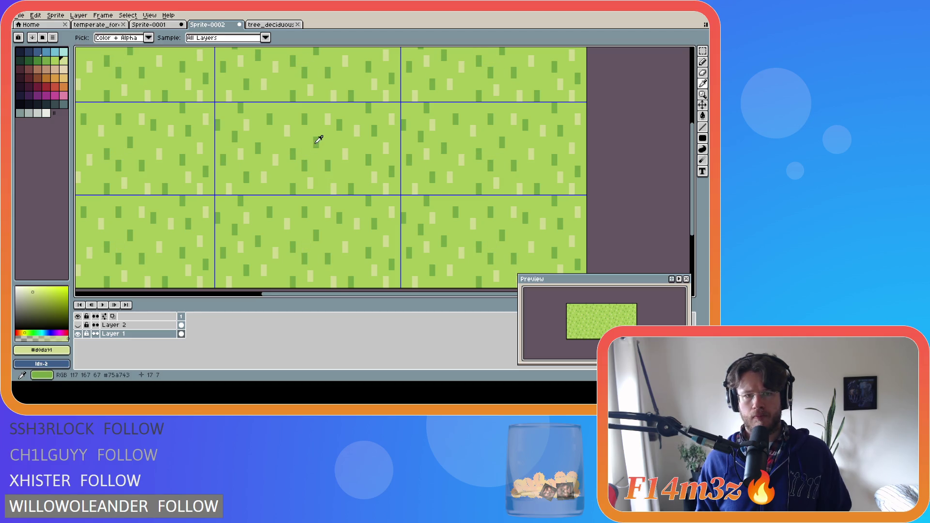
pyautogui.click(315, 144)
pyautogui.click(311, 143)
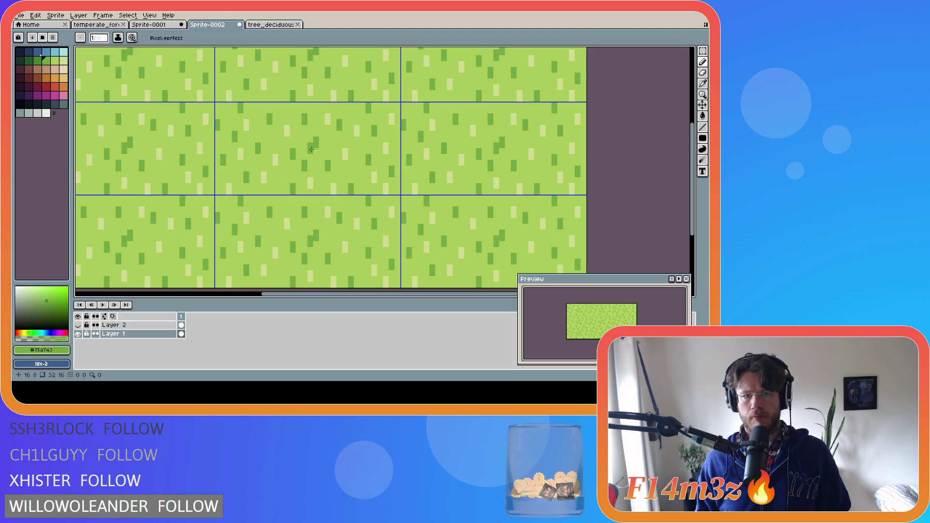
pyautogui.click(343, 128)
pyautogui.click(273, 122)
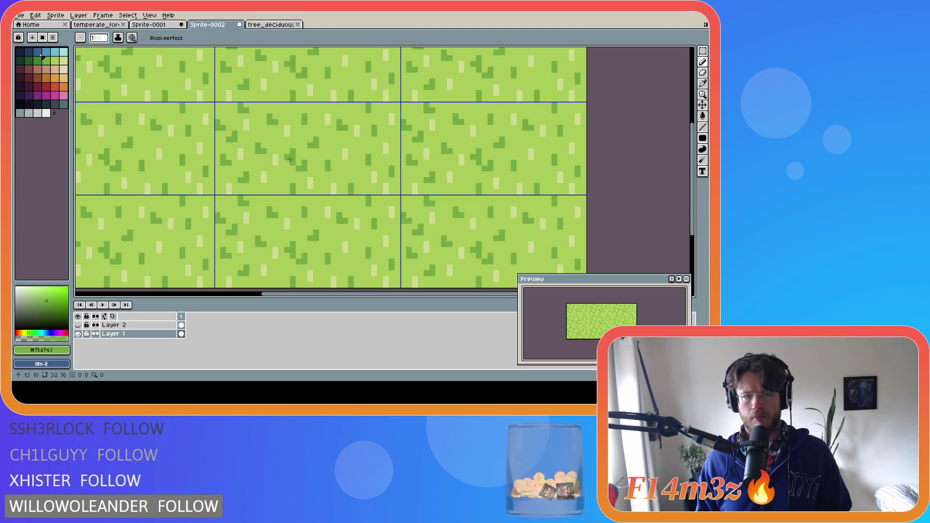
pyautogui.press('v')
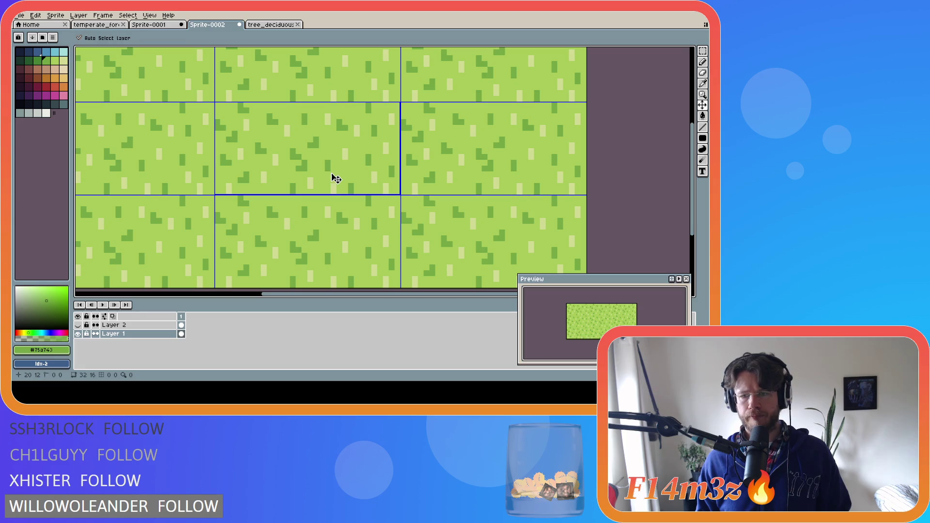
pyautogui.press('b')
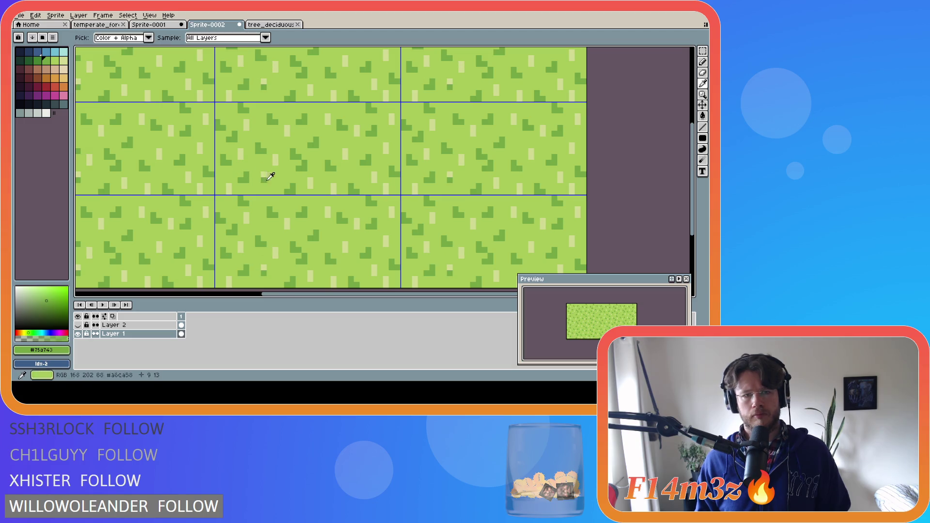
# Pick pale yellow #d0da91 and step several pale blades into L shapes with extra pixels.
pyautogui.keyDown('alt'); pyautogui.click(262, 177); pyautogui.keyUp('alt')
pyautogui.click(260, 182)
pyautogui.click(235, 162)
pyautogui.click(235, 157)
pyautogui.click(270, 146)
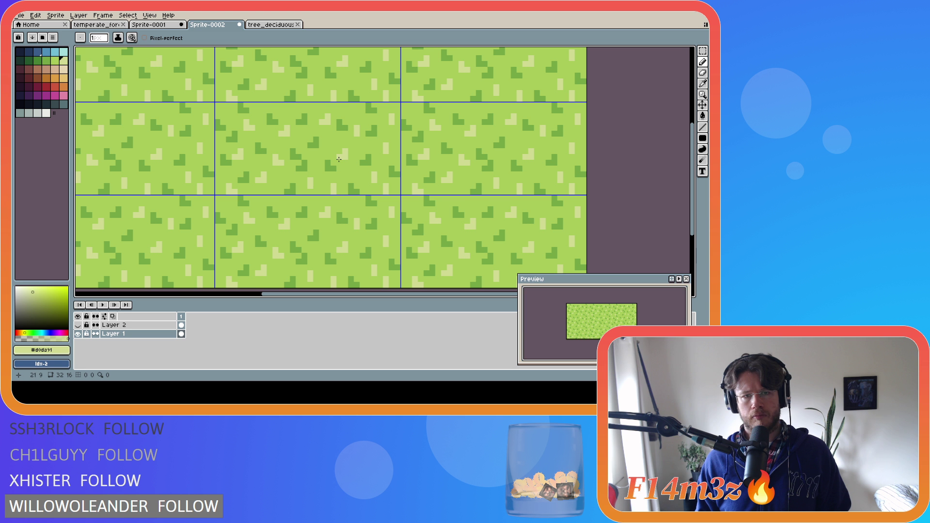
pyautogui.press('v')
pyautogui.press('b')
# Add more pale-yellow pixels and one dark-green pixel to blades, ending with pale yellow selected.
pyautogui.click(384, 127)
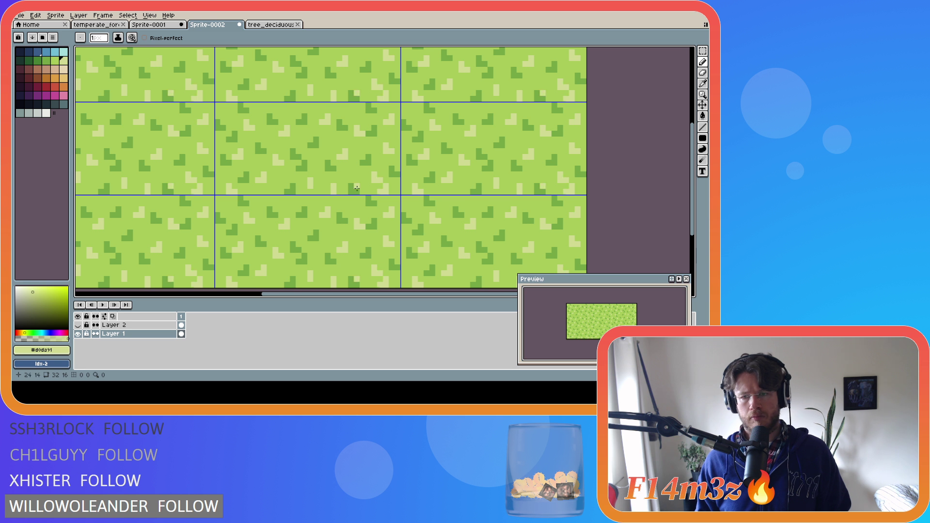
pyautogui.click(315, 186)
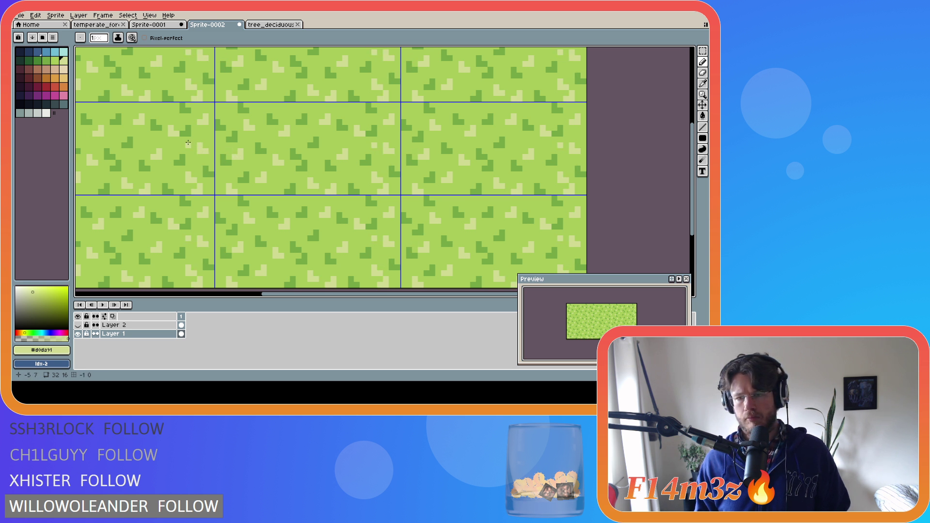
pyautogui.keyDown('alt'); pyautogui.click(297, 155); pyautogui.keyUp('alt')
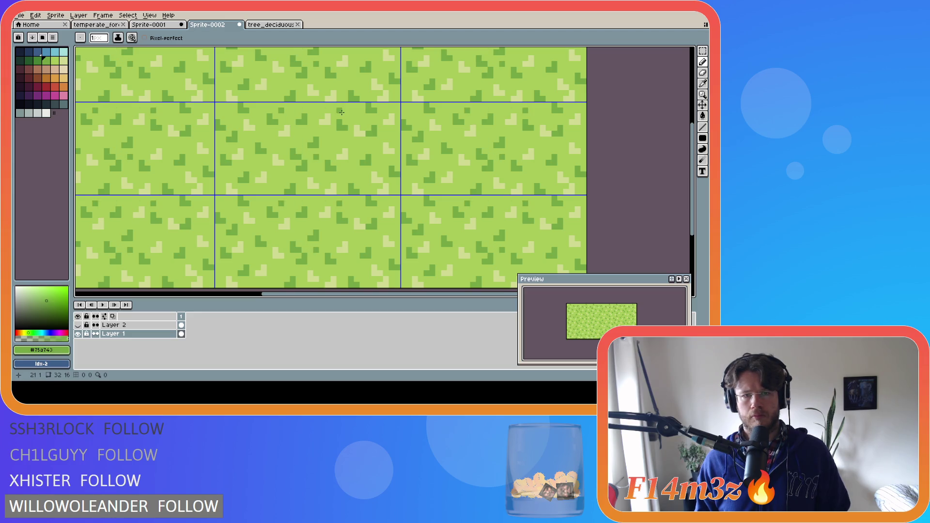
pyautogui.click(347, 112)
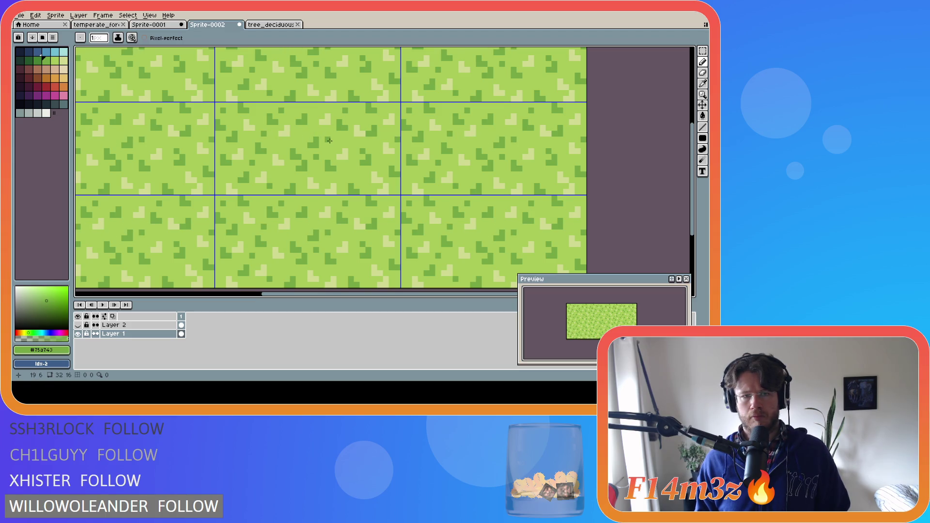
pyautogui.keyDown('alt'); pyautogui.click(318, 114); pyautogui.keyUp('alt')
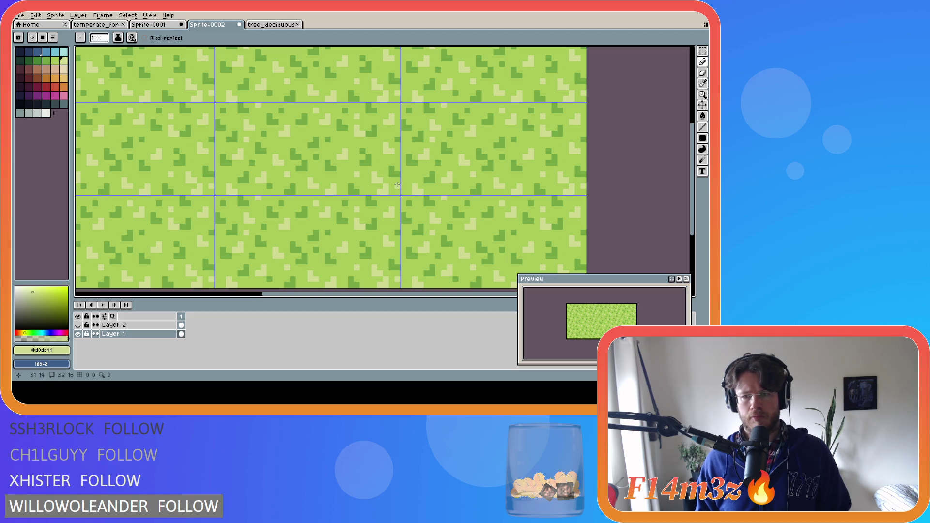
pyautogui.click(298, 132)
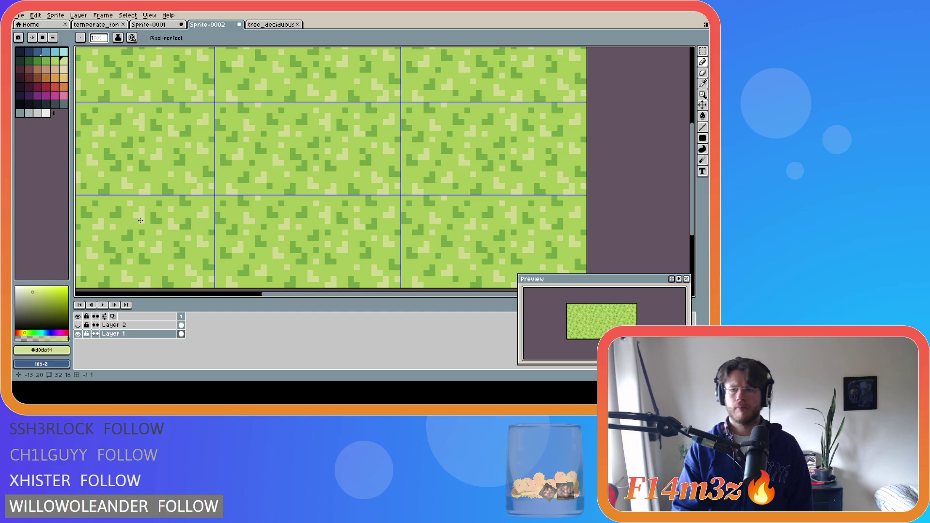
pyautogui.keyDown('alt'); pyautogui.click(305, 121); pyautogui.keyUp('alt')
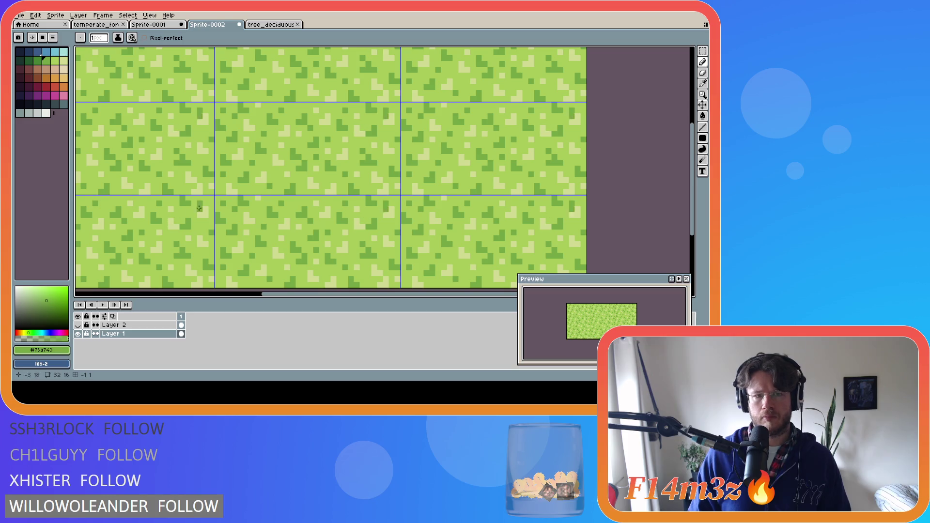
pyautogui.press('i')
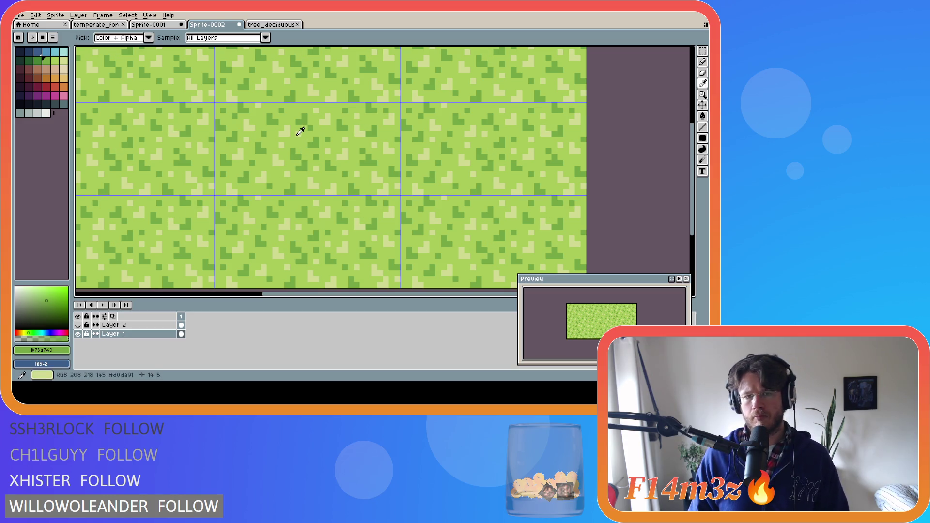
pyautogui.click(298, 131)
pyautogui.press('b')
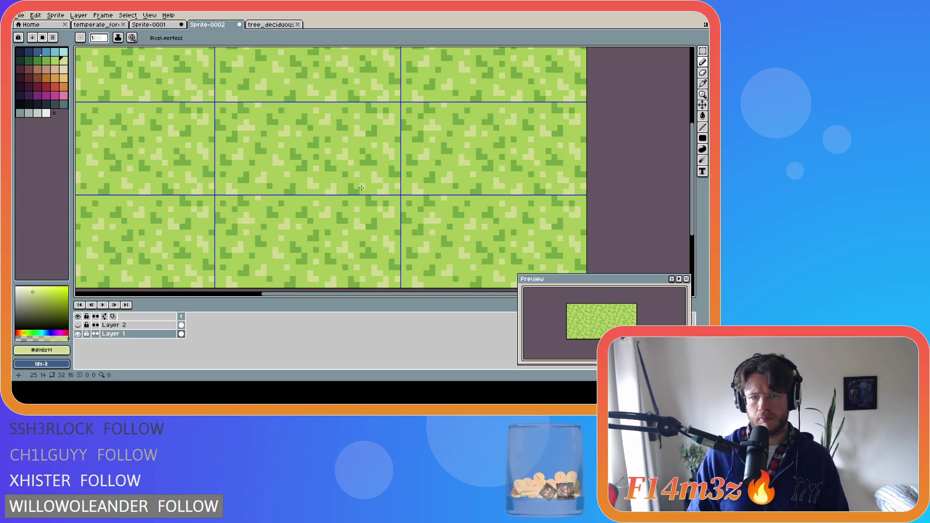
pyautogui.press('v')
pyautogui.press('b')
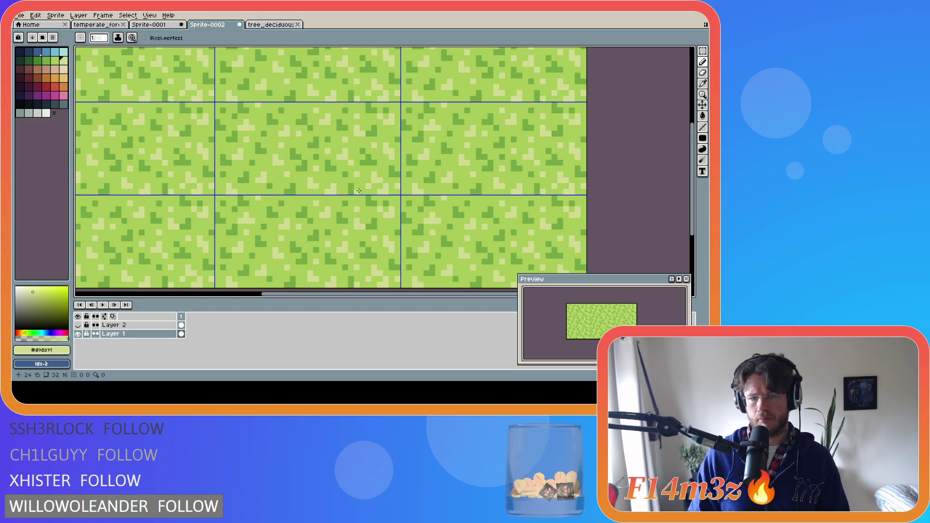
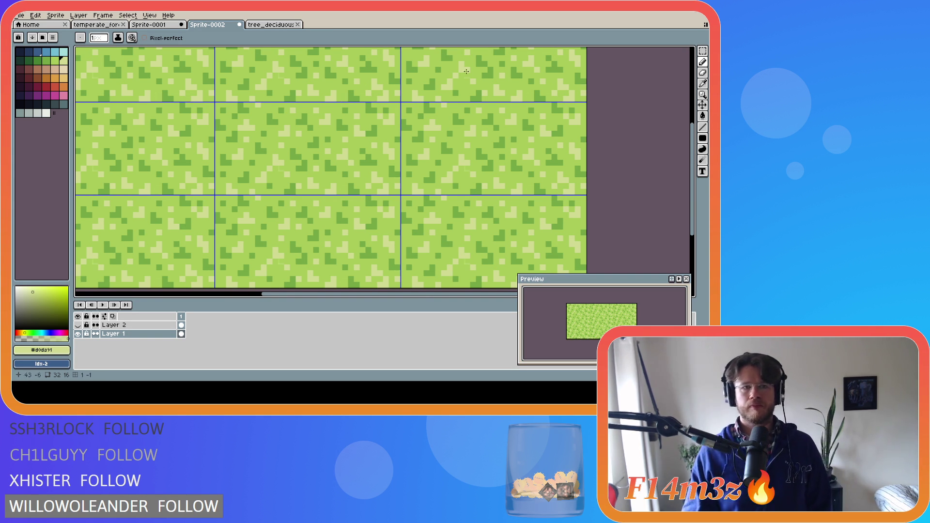
# Glance at the sandy tile, return to grass tile Sprite-0002, and pick mid green #75a743.
pyautogui.click(165, 25)
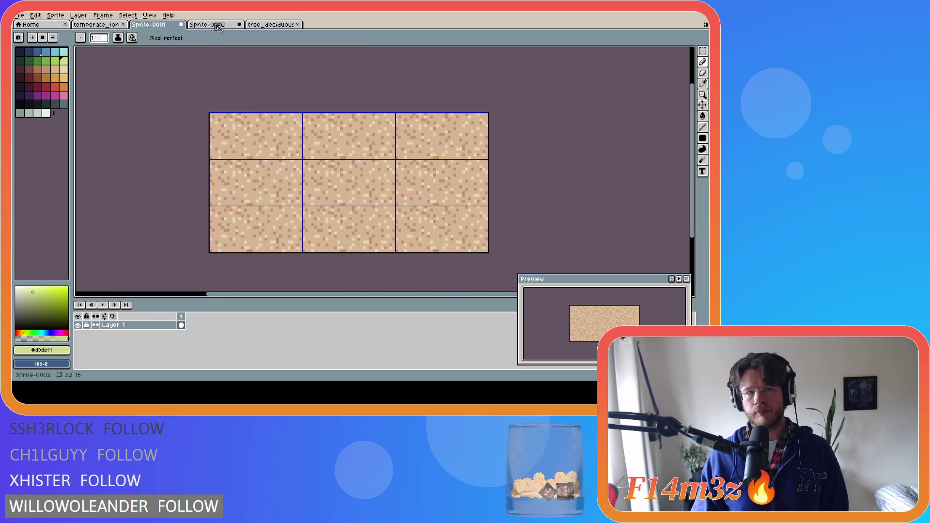
pyautogui.click(219, 27)
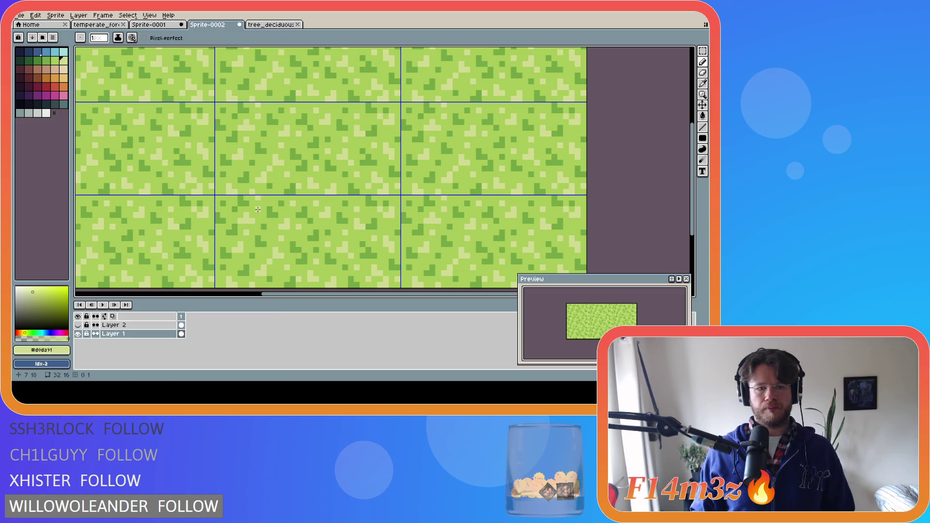
pyautogui.keyDown('alt'); pyautogui.click(264, 213); pyautogui.keyUp('alt')
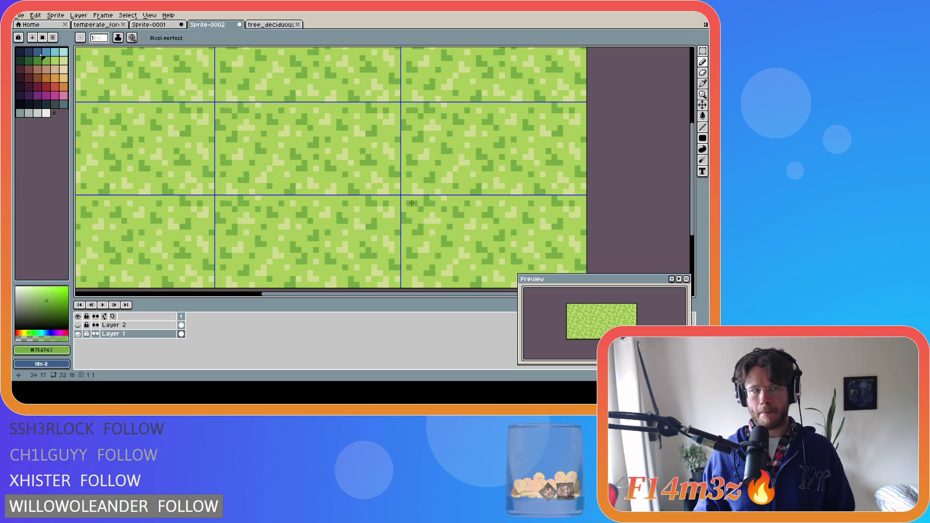
pyautogui.hotkey('alt', 'f')
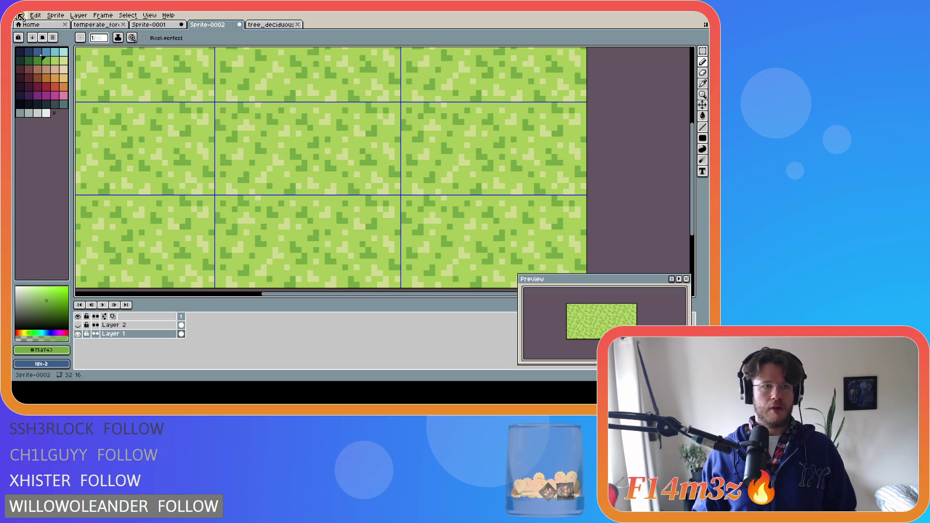
# Create a new blank 32x16 sprite, Sprite-0003.
pyautogui.press('n')
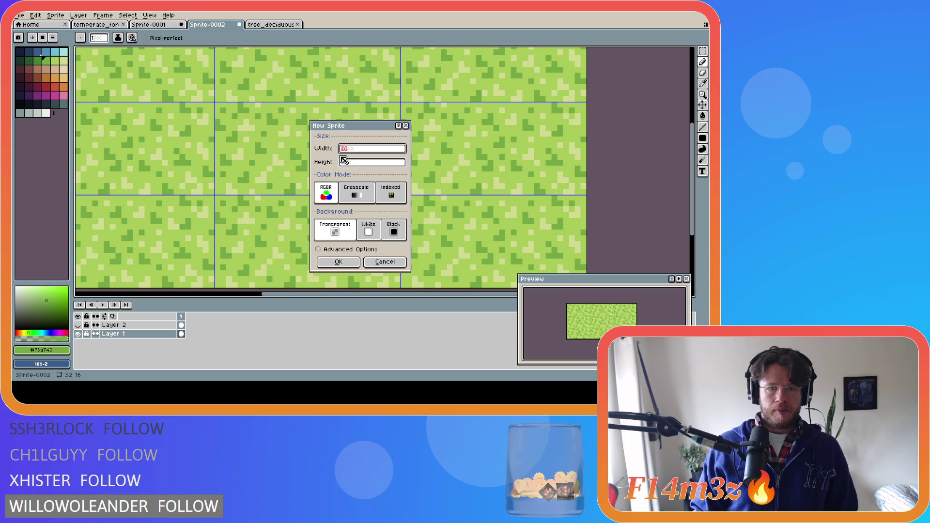
pyautogui.click(375, 264)
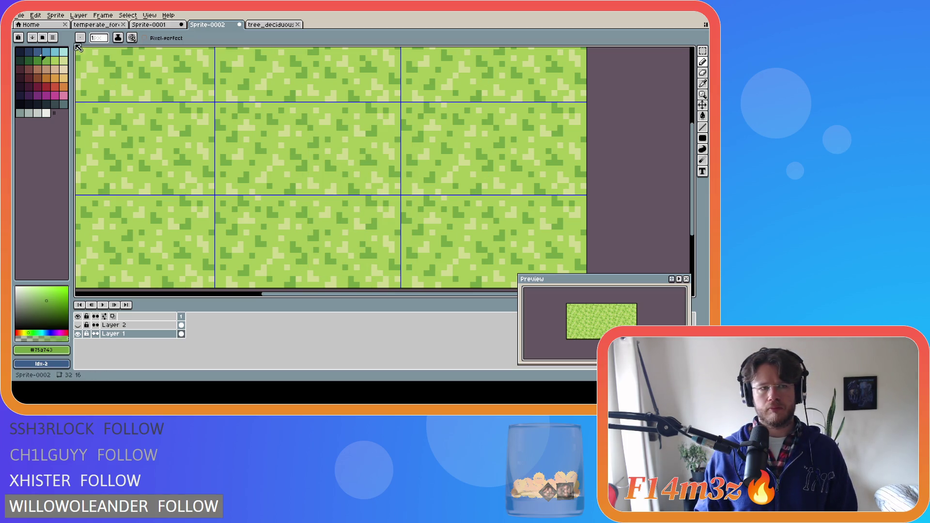
pyautogui.click(22, 15)
pyautogui.click(29, 27)
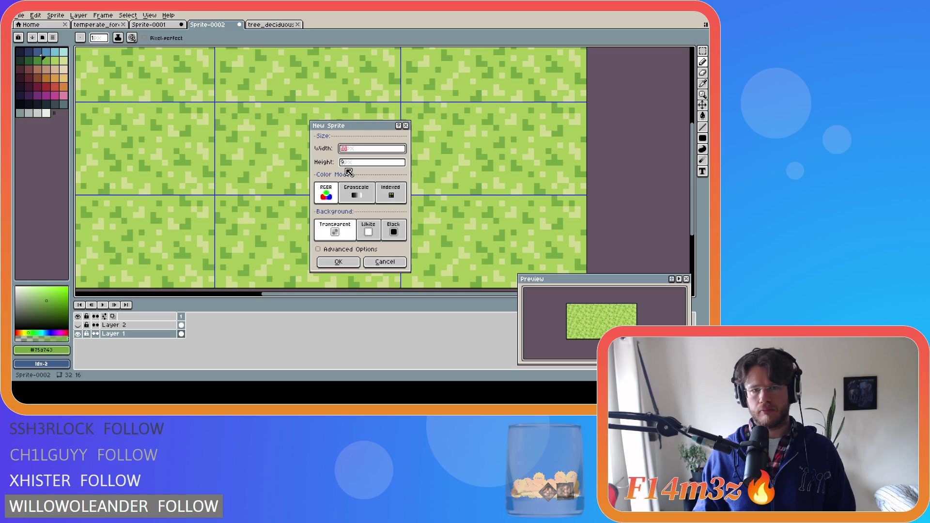
pyautogui.write('32')
pyautogui.press('Tab')
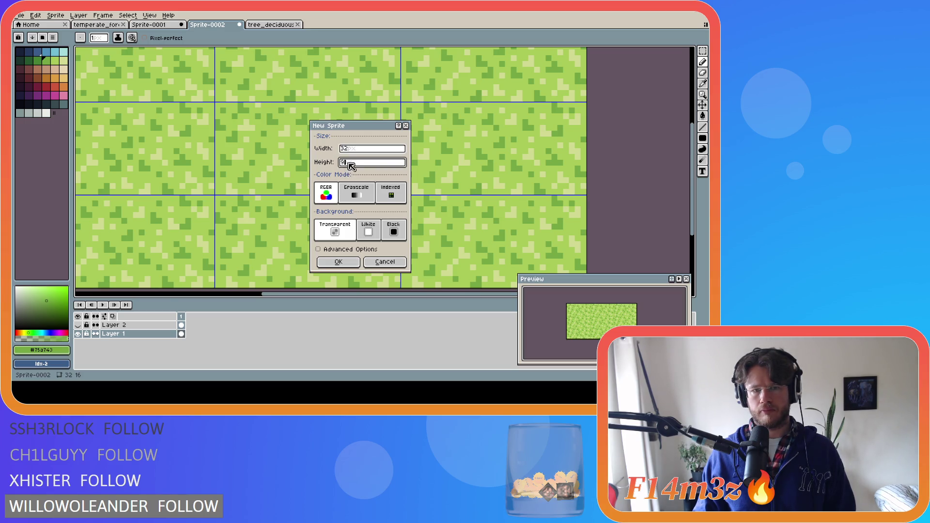
pyautogui.click(338, 261)
# Check the grid settings and show the sprite as a 3x3 tiled repeat.
pyautogui.click(149, 15)
pyautogui.moveTo(155, 71)
pyautogui.click(266, 98)
pyautogui.click(344, 211)
pyautogui.click(149, 15)
pyautogui.click(272, 85)
pyautogui.press('+')
pyautogui.press('+')
pyautogui.press('+')
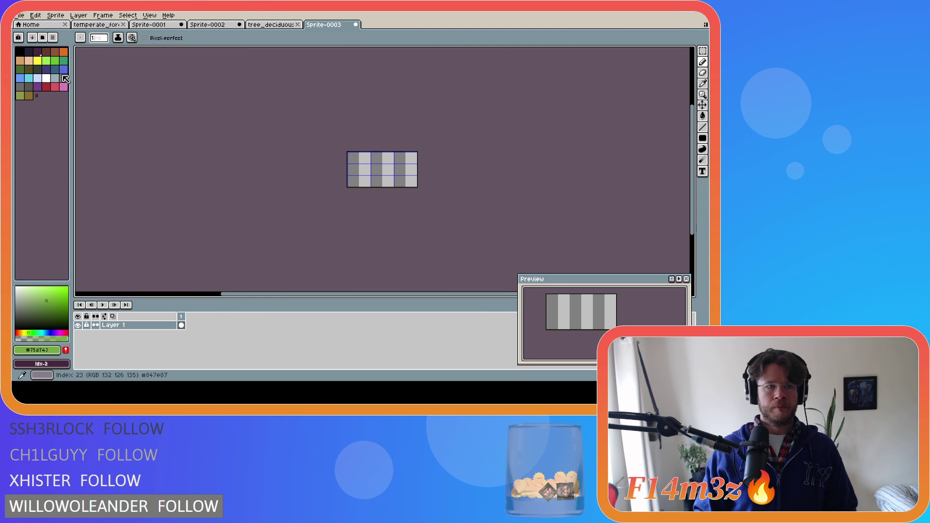
# Load the earlier grass palette and fill the whole 32x16 sprite with solid light green.
pyautogui.click(53, 37)
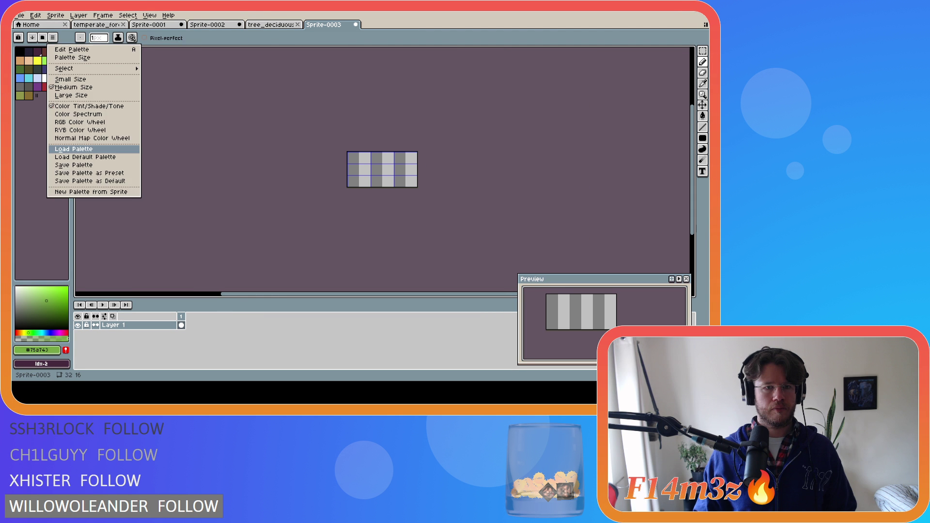
pyautogui.click(74, 148)
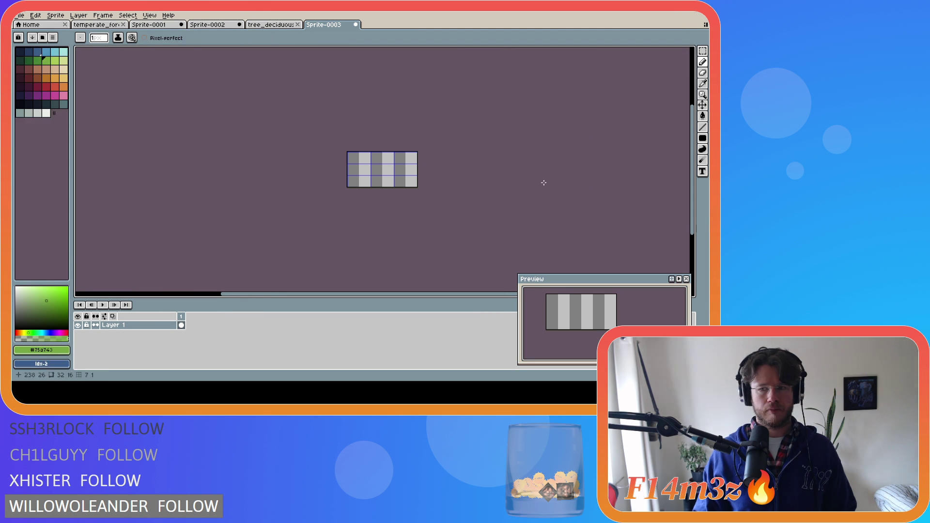
pyautogui.scroll(5, 392, 166)
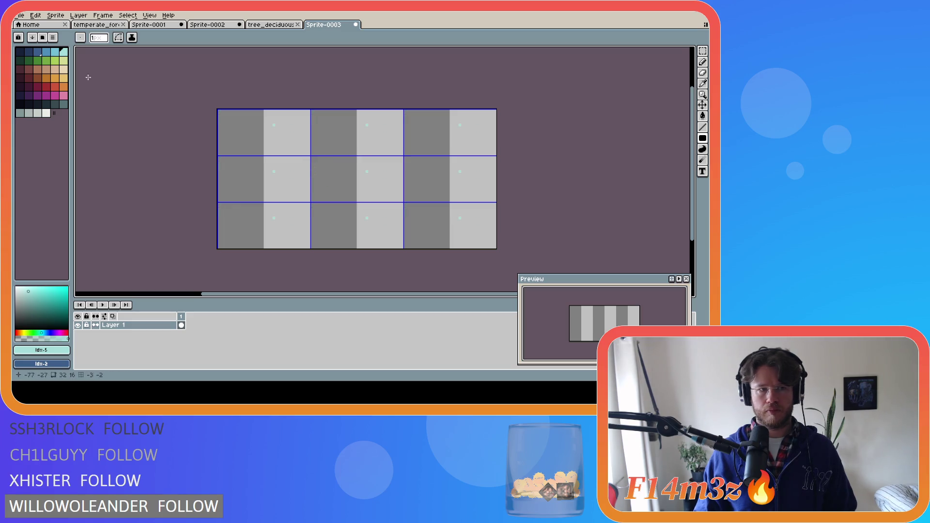
pyautogui.click(54, 60)
pyautogui.moveTo(311, 157); pyautogui.dragTo(401, 200)
pyautogui.click(478, 145)
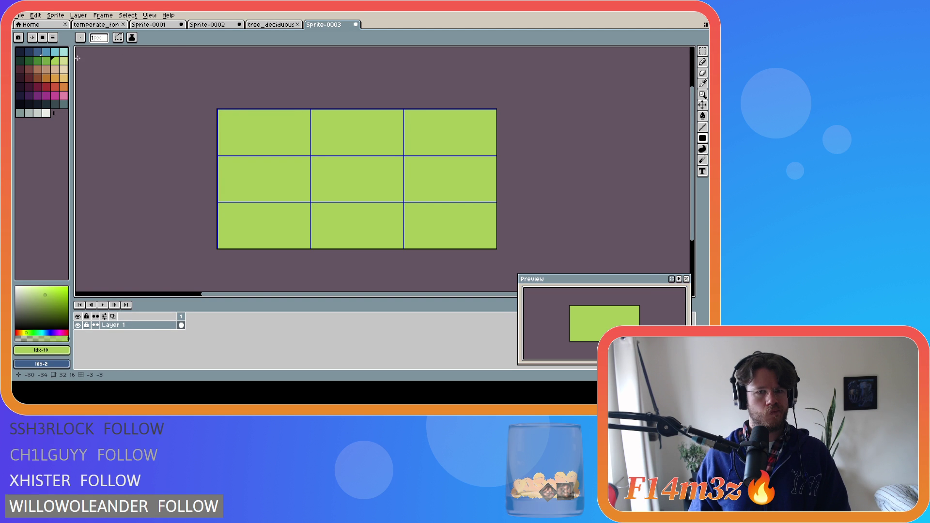
# Check the finished grass tile for reference, then place a darker green pixel on the new tile.
pyautogui.click(226, 26)
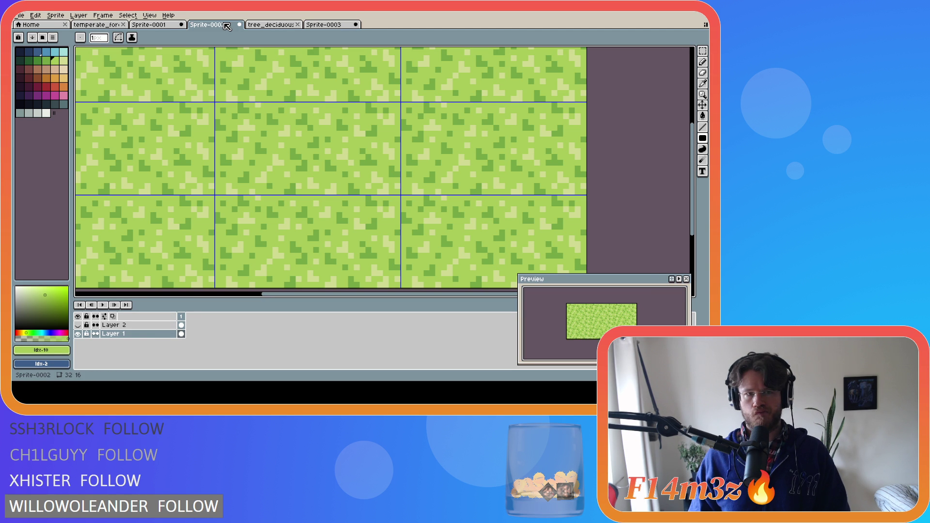
pyautogui.hotkey('ctrl', 'Tab')
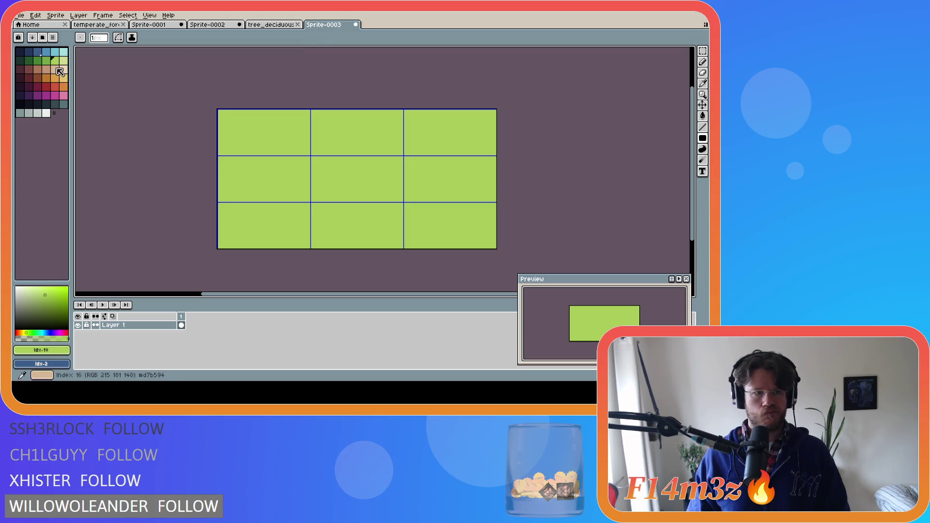
pyautogui.click(46, 61)
pyautogui.click(183, 73)
# Try several wavy dark green clump strokes from the tile's left edge, undoing each.
pyautogui.press('b')
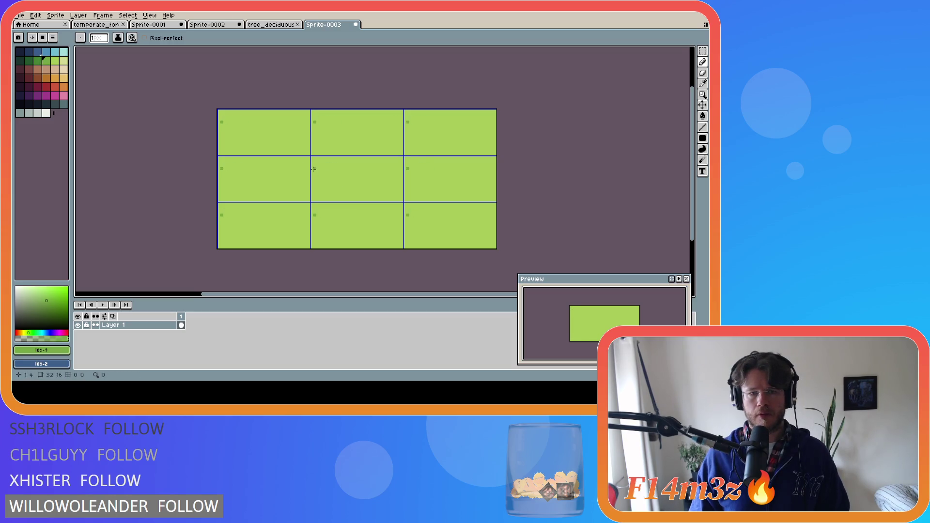
pyautogui.moveTo(312, 170); pyautogui.dragTo(410, 163)
pyautogui.hotkey('ctrl', 'z')
pyautogui.press('v')
pyautogui.press('b')
pyautogui.moveTo(312, 169); pyautogui.dragTo(360, 164)
pyautogui.hotkey('ctrl', 'z')
pyautogui.hotkey('ctrl', 'z')
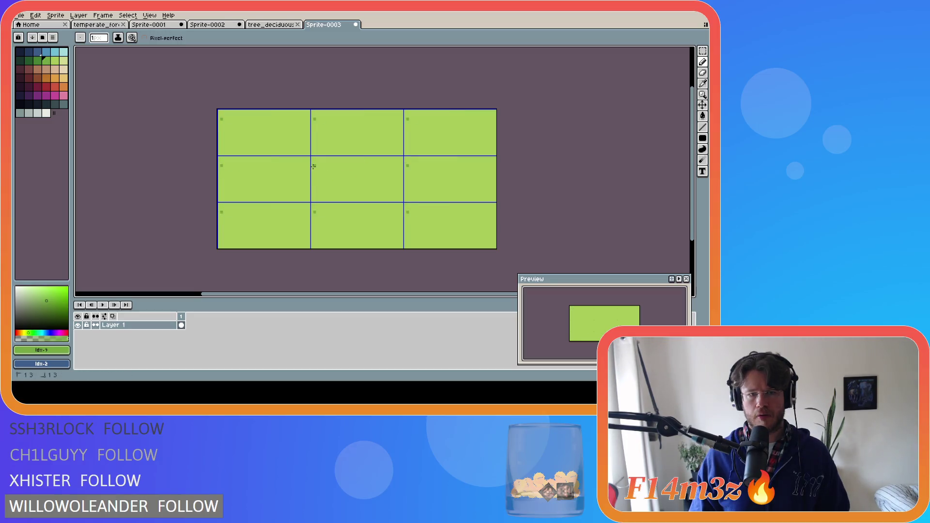
pyautogui.hotkey('ctrl', 'z')
pyautogui.click(312, 166)
pyautogui.moveTo(312, 165); pyautogui.dragTo(364, 182)
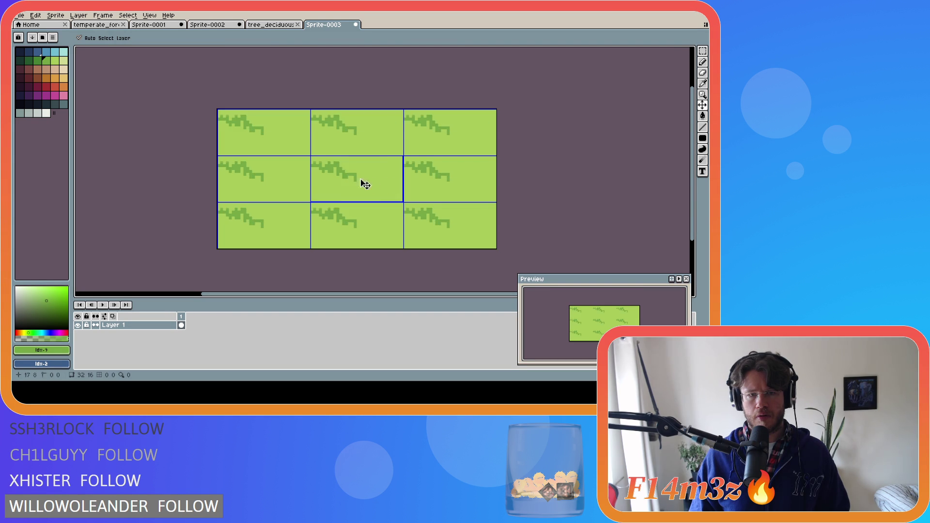
pyautogui.hotkey('ctrl', 'z')
pyautogui.click(313, 168)
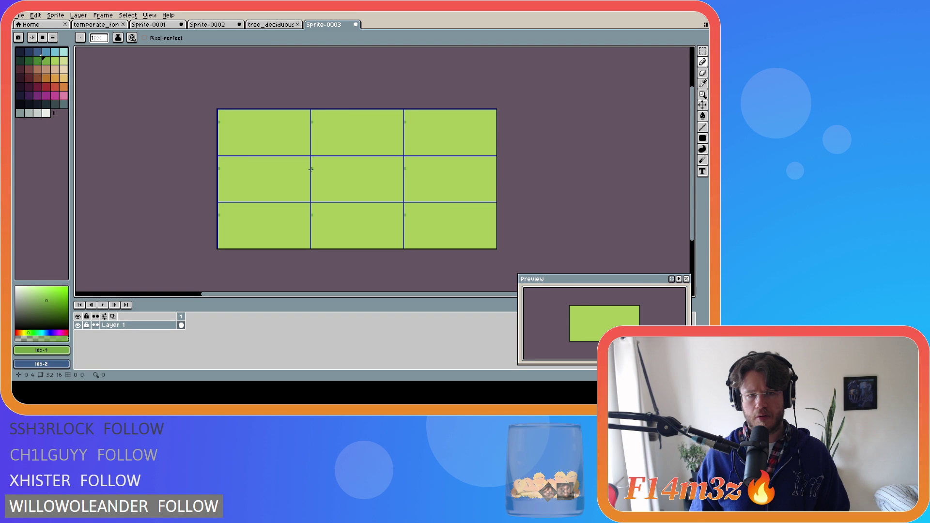
# Draw jagged dark green clumps at top-left and lower-left, plus an M-shaped tuft at top middle.
pyautogui.click(393, 171)
pyautogui.moveTo(311, 168)
pyautogui.mouseDown()
pyautogui.moveTo(402, 177)
pyautogui.moveTo(342, 188)
pyautogui.moveTo(350, 192)
pyautogui.mouseUp()
pyautogui.click(321, 192)
pyautogui.hotkey('ctrl', 'z')
pyautogui.press('v')
pyautogui.hotkey('ctrl', 'z')
pyautogui.press('b')
pyautogui.hotkey('ctrl', 'z')
pyautogui.click(328, 192)
pyautogui.moveTo(328, 192); pyautogui.dragTo(349, 194)
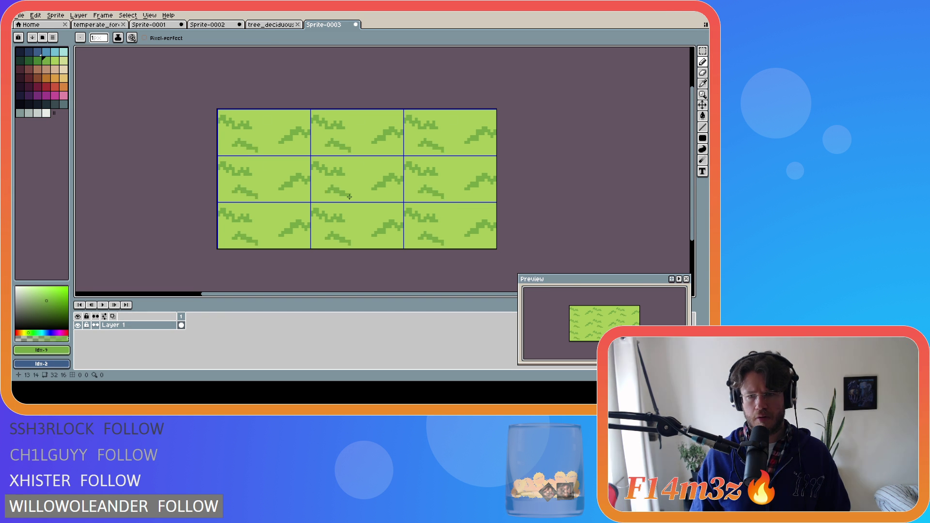
pyautogui.moveTo(356, 173)
pyautogui.mouseDown()
pyautogui.moveTo(359, 164)
pyautogui.moveTo(371, 176)
pyautogui.mouseUp()
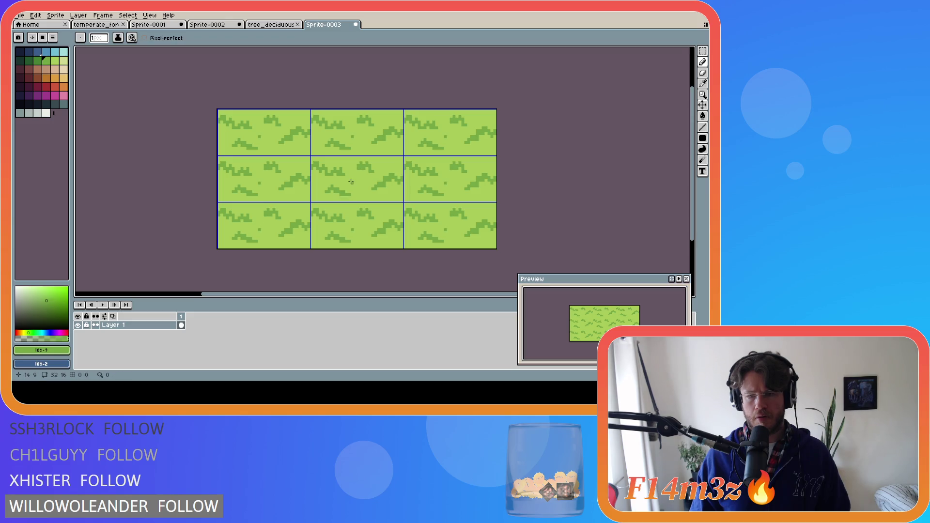
# Add a pale yellow-green zigzag highlight on the left clump.
pyautogui.click(63, 60)
pyautogui.moveTo(315, 187); pyautogui.dragTo(334, 178)
pyautogui.press('ctrl')
pyautogui.hotkey('ctrl', 'z')
pyautogui.hotkey('ctrl', 'z')
pyautogui.hotkey('ctrl', 'z')
pyautogui.hotkey('ctrl', 'z')
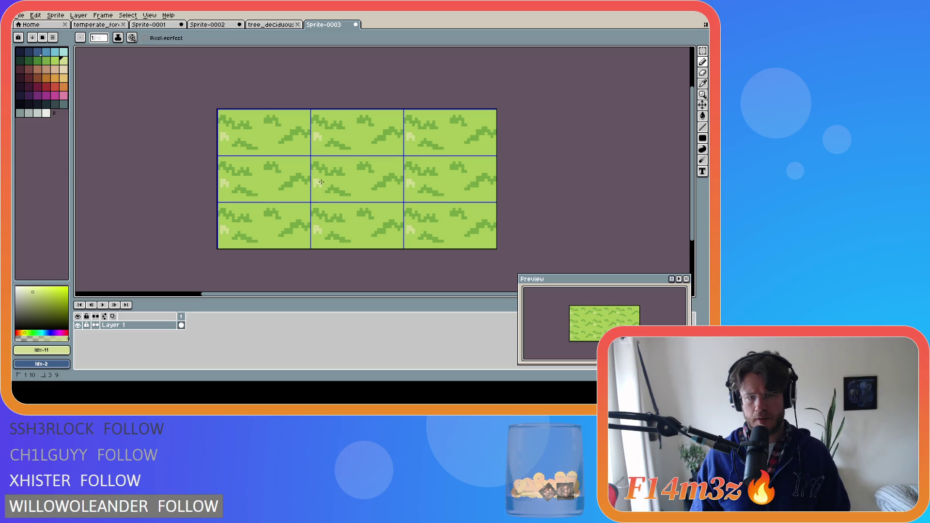
pyautogui.moveTo(316, 185); pyautogui.dragTo(338, 182)
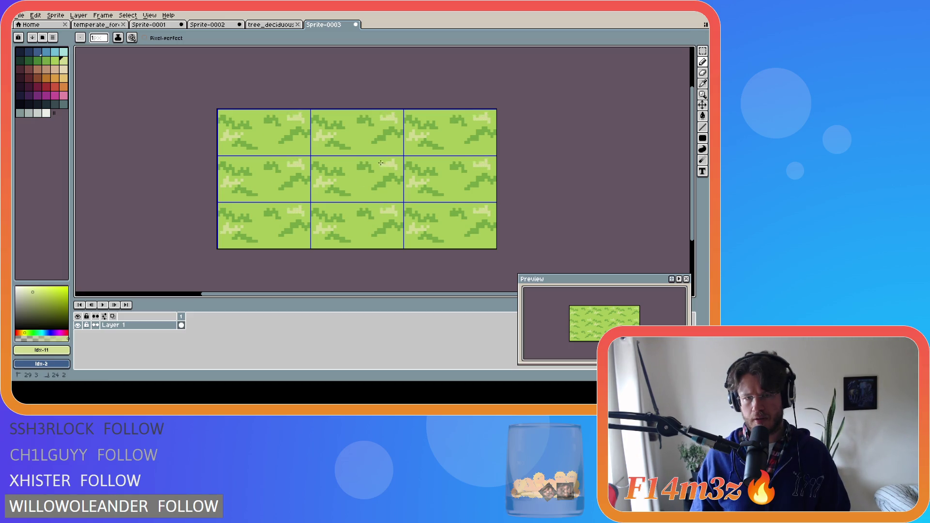
# Add pale highlight patches at the top-right and short strokes near the right and bottom edges.
pyautogui.moveTo(396, 167); pyautogui.dragTo(385, 165)
pyautogui.moveTo(377, 163)
pyautogui.mouseDown()
pyautogui.moveTo(398, 168)
pyautogui.moveTo(380, 163)
pyautogui.mouseUp()
pyautogui.hotkey('ctrl', 'z')
pyautogui.hotkey('ctrl', 'z')
pyautogui.hotkey('ctrl', 'z')
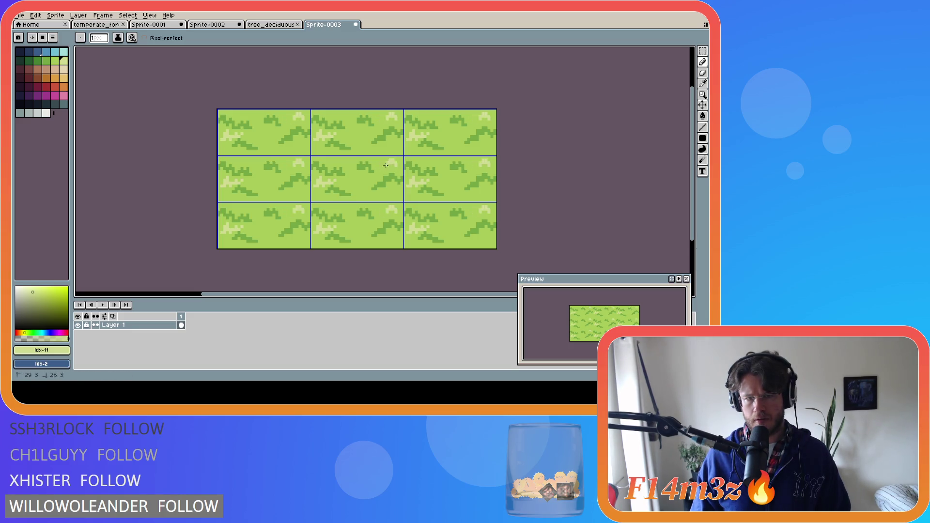
pyautogui.hotkey('ctrl', 'z')
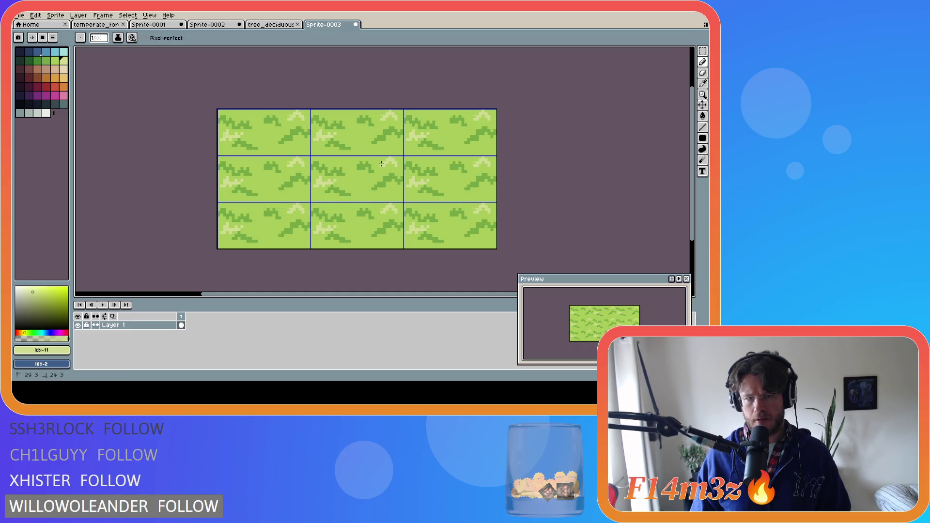
pyautogui.hotkey('ctrl', 'z')
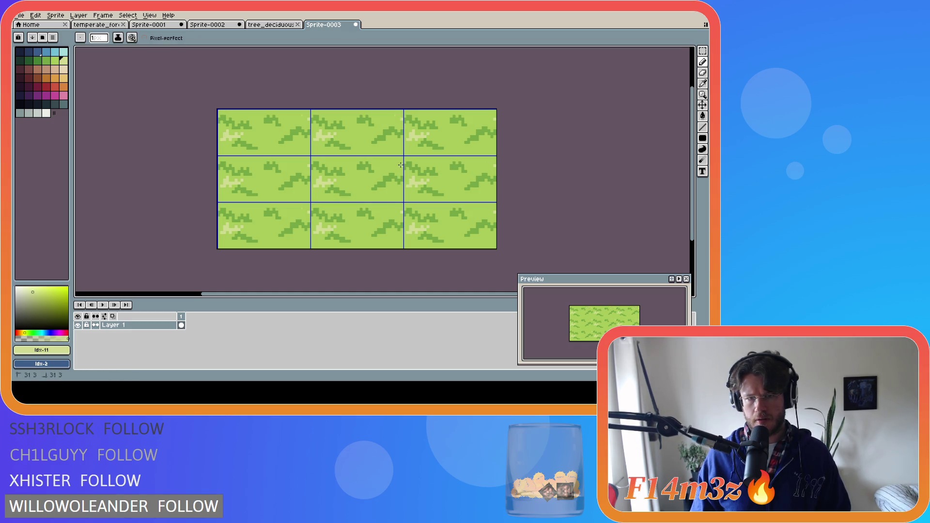
pyautogui.hotkey('ctrl', 'y')
pyautogui.hotkey('ctrl', 'y')
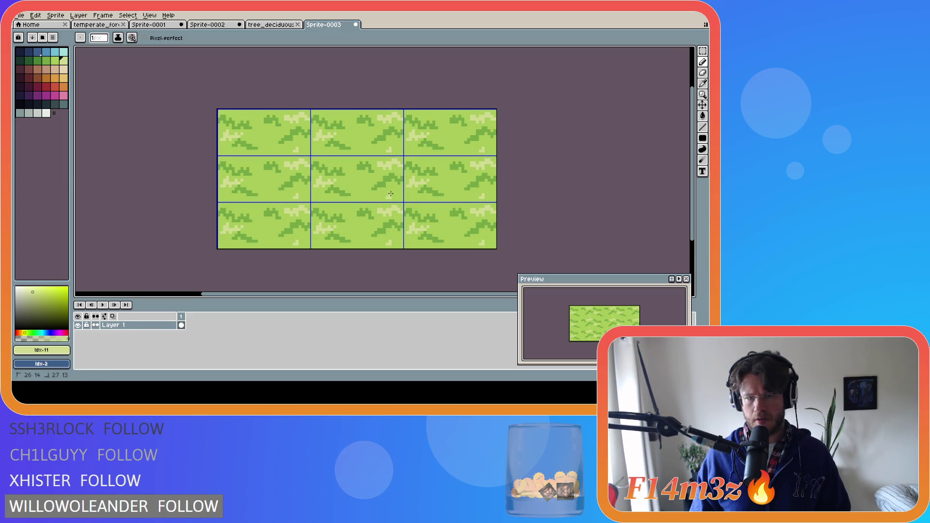
pyautogui.moveTo(389, 194); pyautogui.dragTo(395, 193)
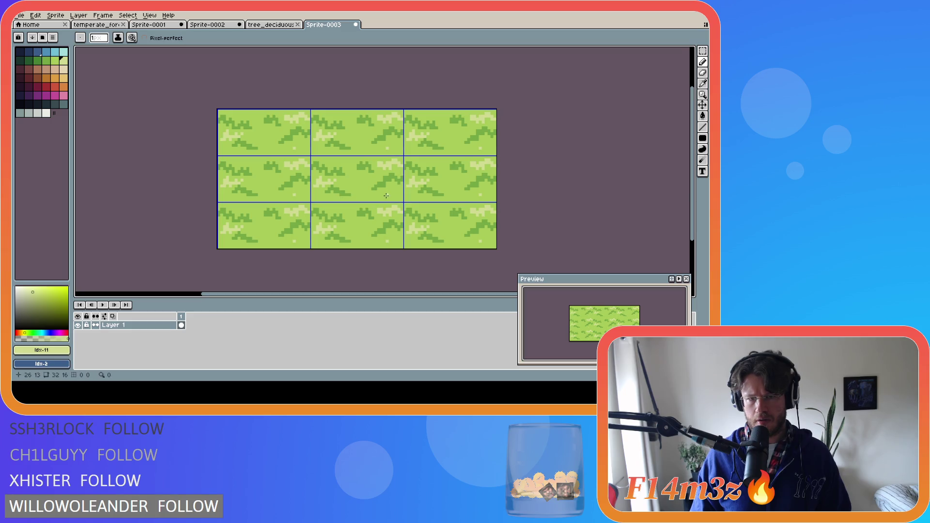
pyautogui.press('ctrl')
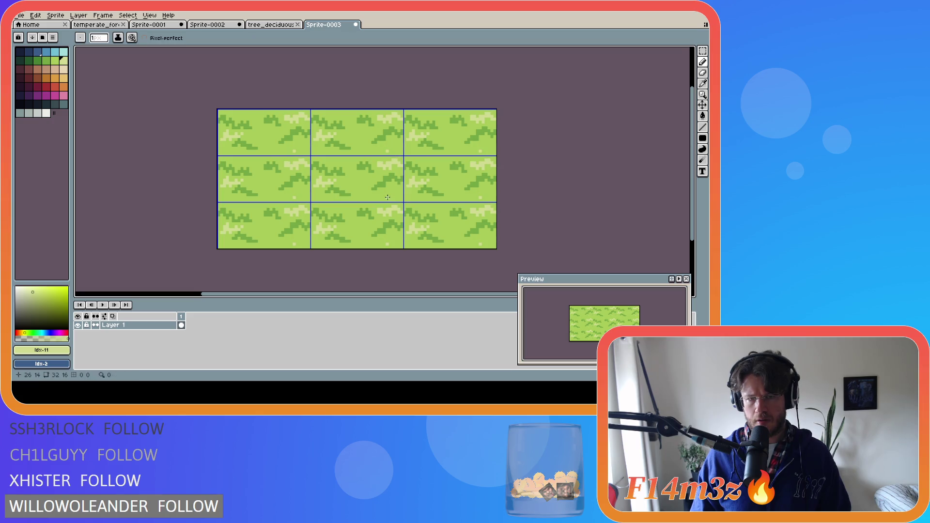
pyautogui.moveTo(392, 196)
pyautogui.mouseDown()
pyautogui.moveTo(401, 195)
pyautogui.moveTo(357, 198)
pyautogui.mouseUp()
pyautogui.hotkey('ctrl', 'z')
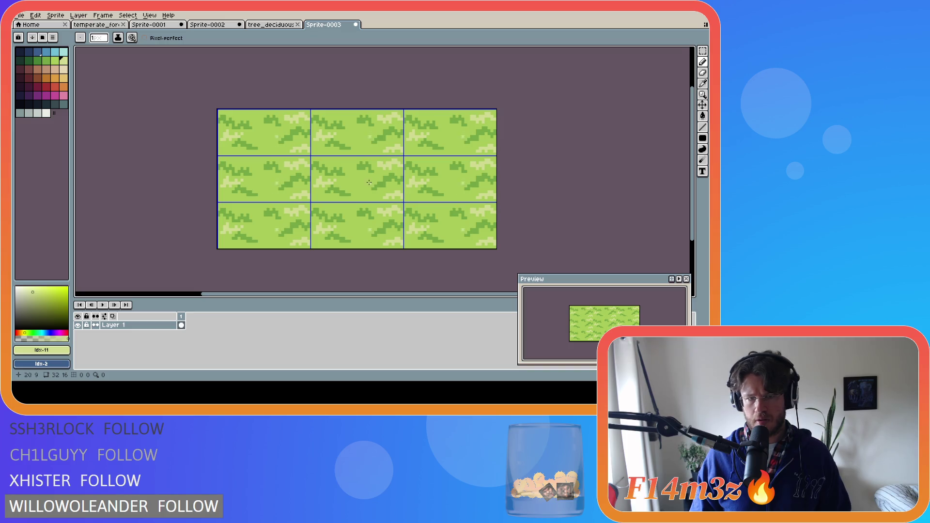
pyautogui.press('ctrl')
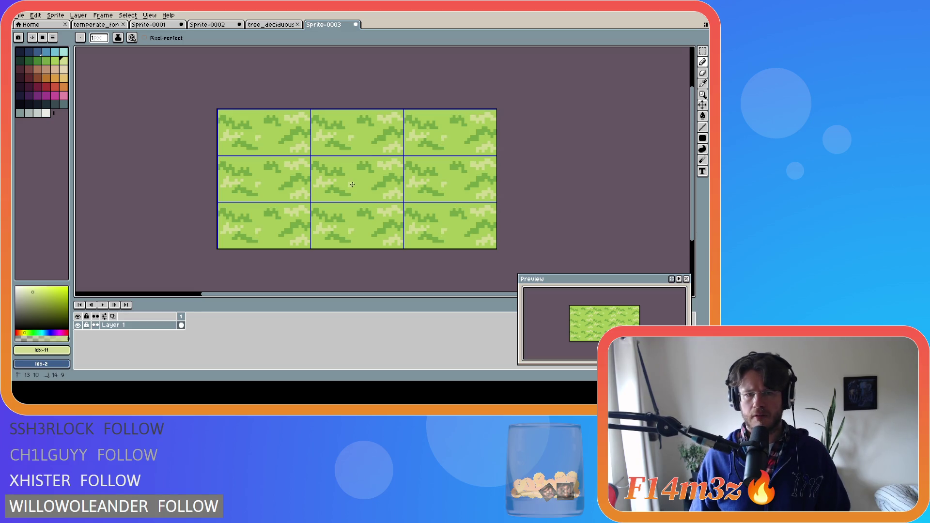
# Dot extra light highlight pixels across the upper and middle grass.
pyautogui.press('v')
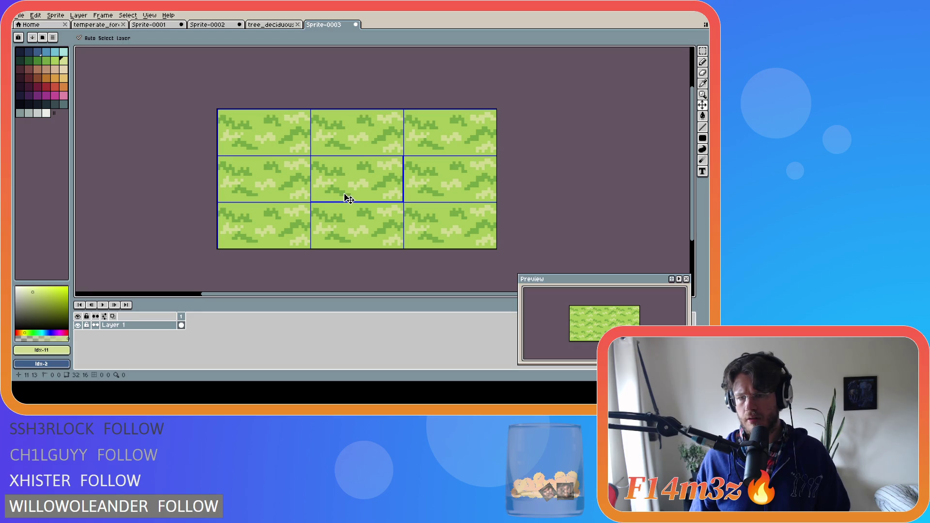
pyautogui.press('b')
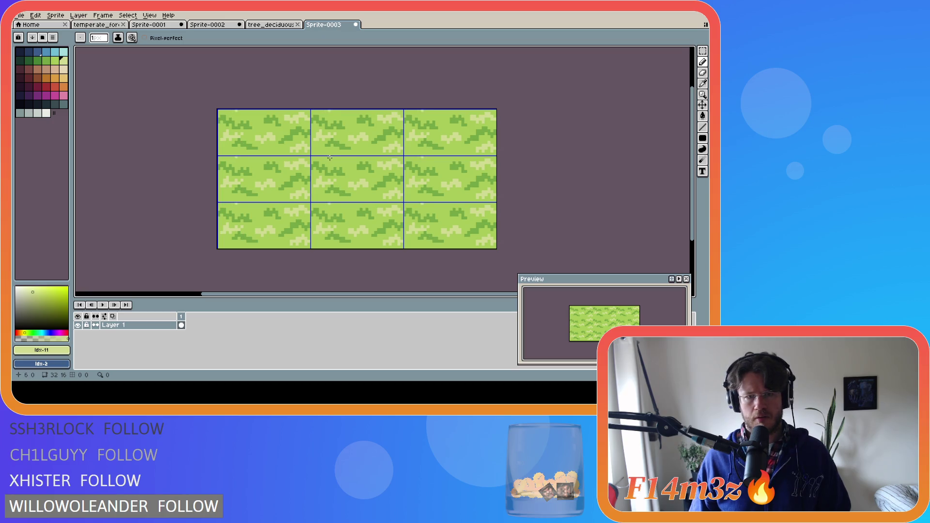
pyautogui.moveTo(333, 159); pyautogui.dragTo(345, 164)
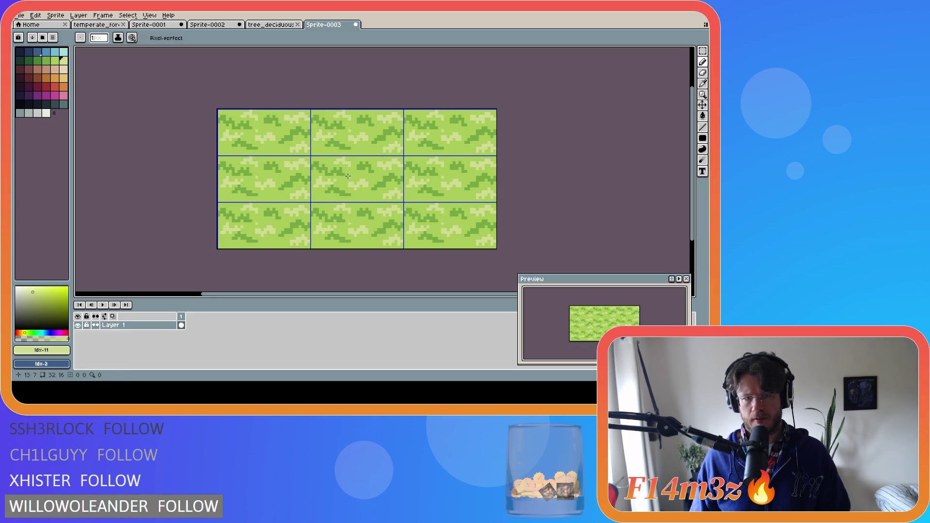
pyautogui.click(338, 179)
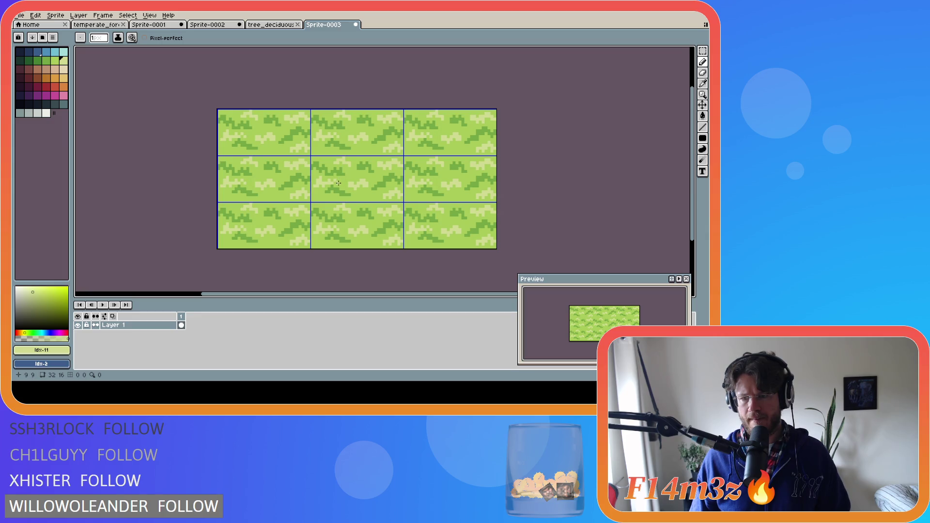
pyautogui.click(356, 199)
# Sample mid green from the canvas and thicken the lower clumps with mid and dark green pixels.
pyautogui.keyDown('alt'); pyautogui.click(357, 198); pyautogui.keyUp('alt')
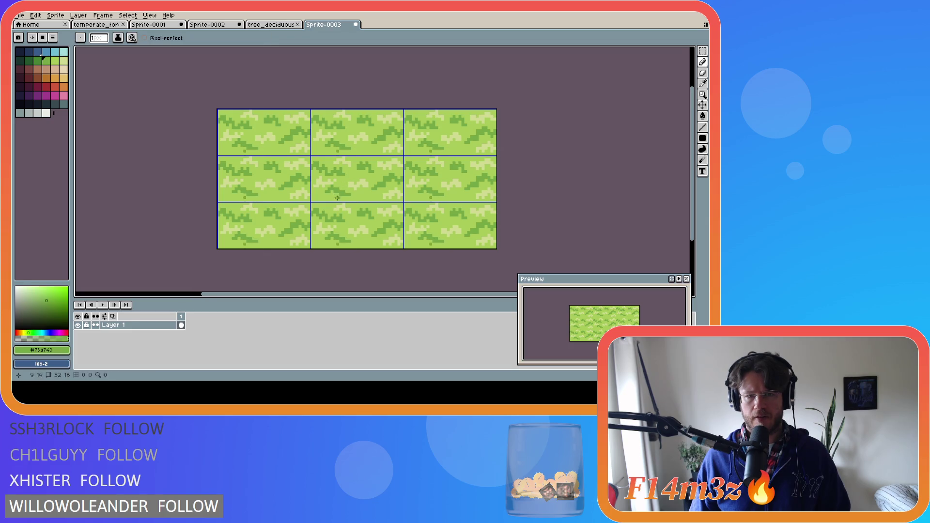
pyautogui.click(361, 201)
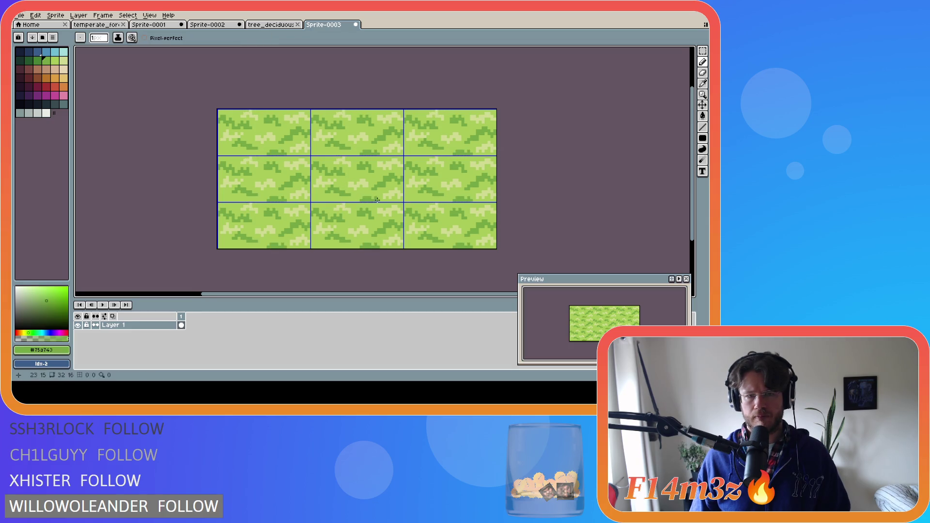
pyautogui.moveTo(357, 200); pyautogui.dragTo(369, 198)
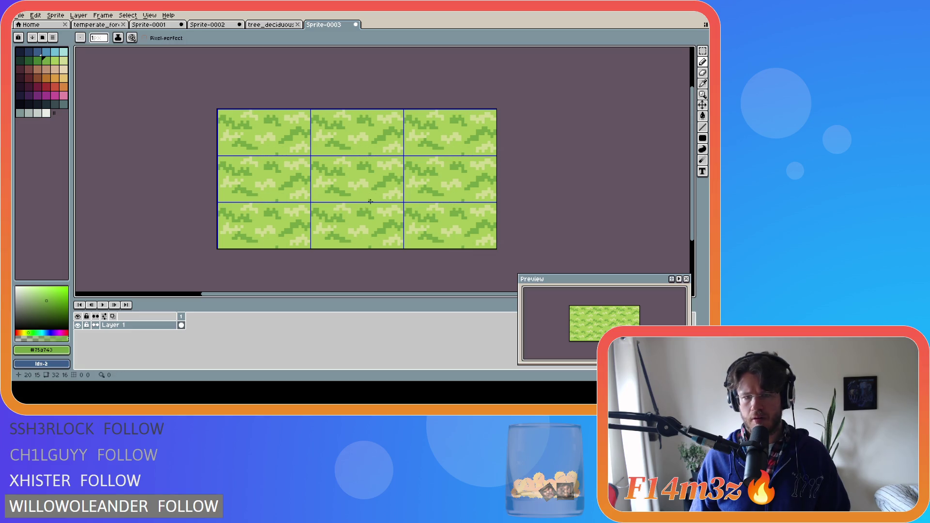
pyautogui.moveTo(364, 199); pyautogui.dragTo(377, 200)
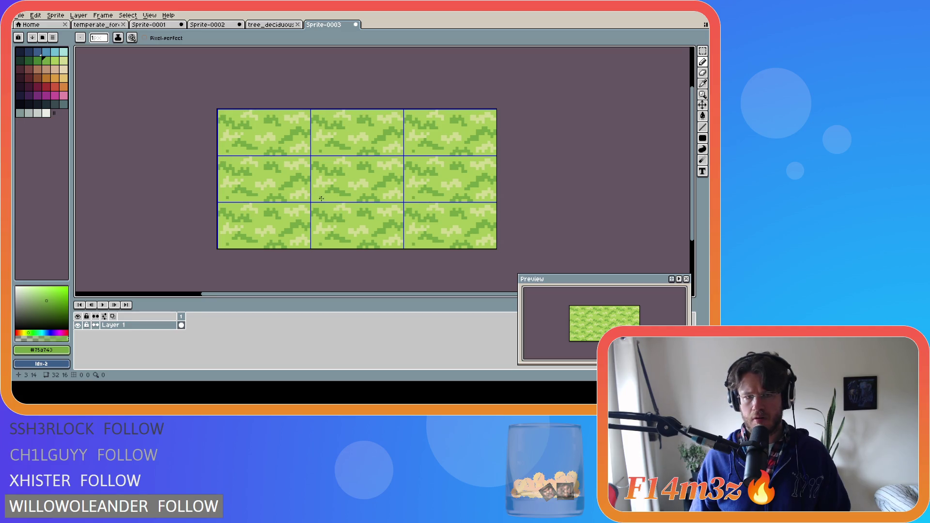
pyautogui.moveTo(314, 201); pyautogui.dragTo(325, 200)
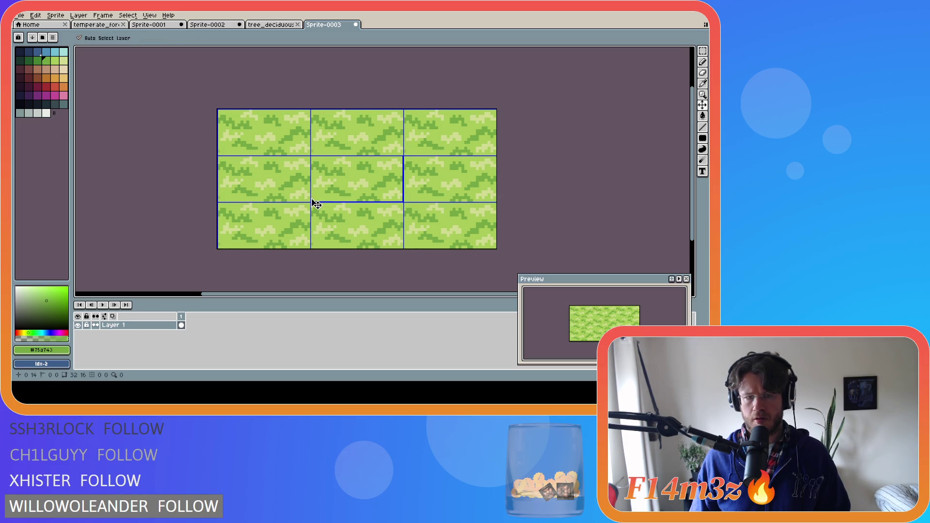
pyautogui.click(315, 196)
pyautogui.press('ctrl')
pyautogui.click(317, 197)
pyautogui.press('ctrl')
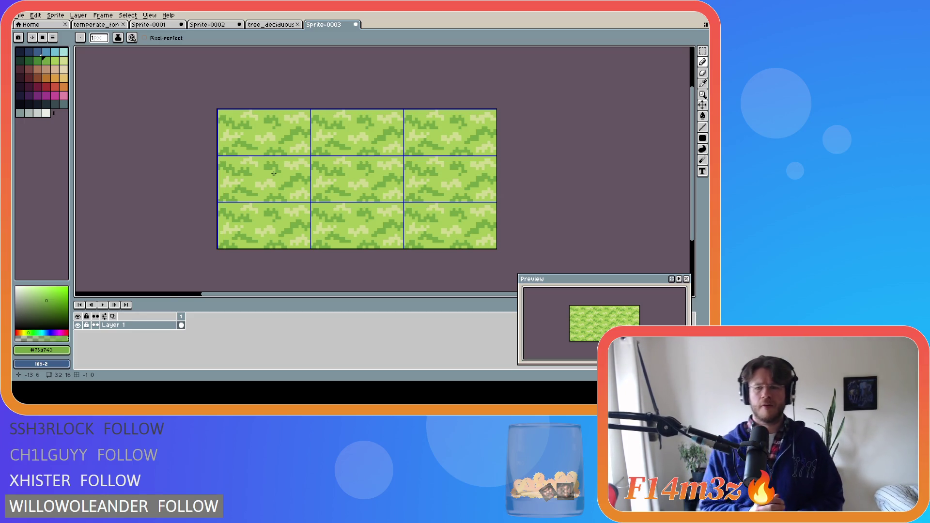
# Duplicate Layer 1 into Layer 1 Copy and draw two short strokes near the tile's bottom.
pyautogui.rightClick(140, 325)
pyautogui.click(165, 350)
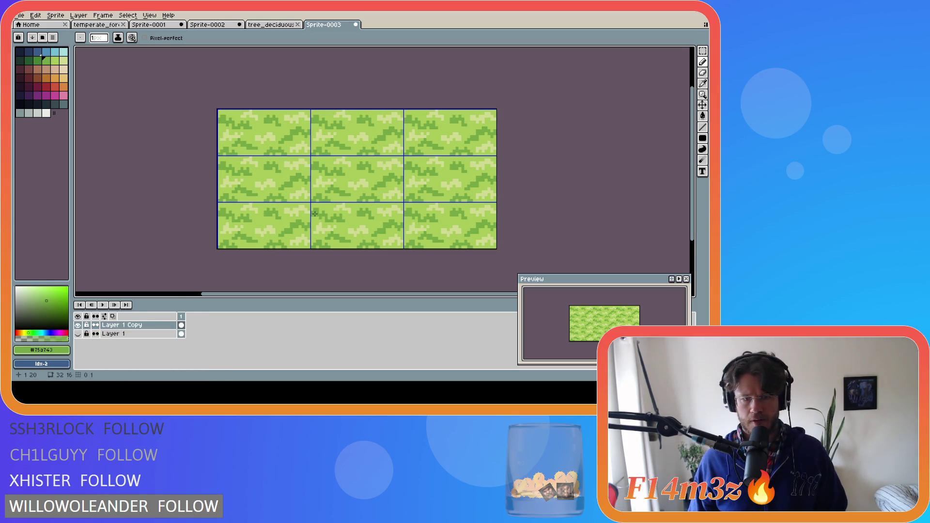
pyautogui.moveTo(312, 215); pyautogui.dragTo(324, 220)
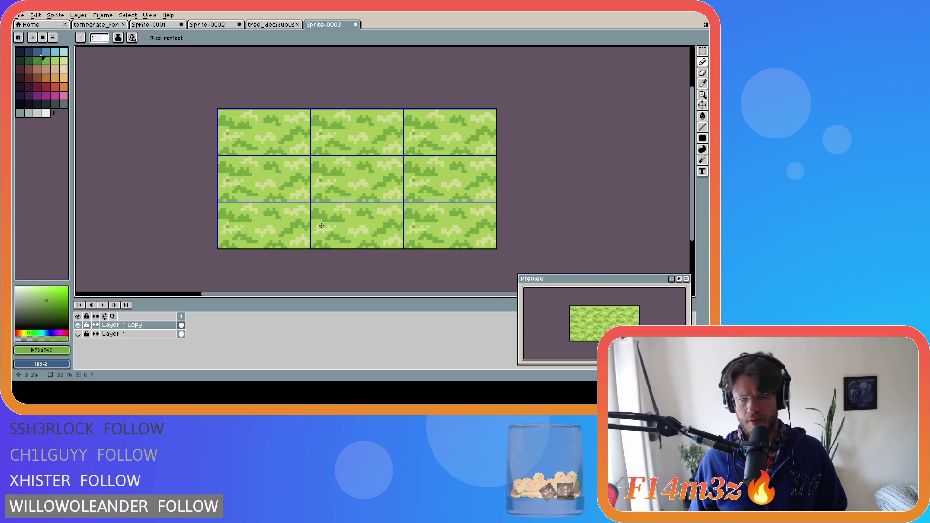
pyautogui.moveTo(319, 220); pyautogui.dragTo(315, 221)
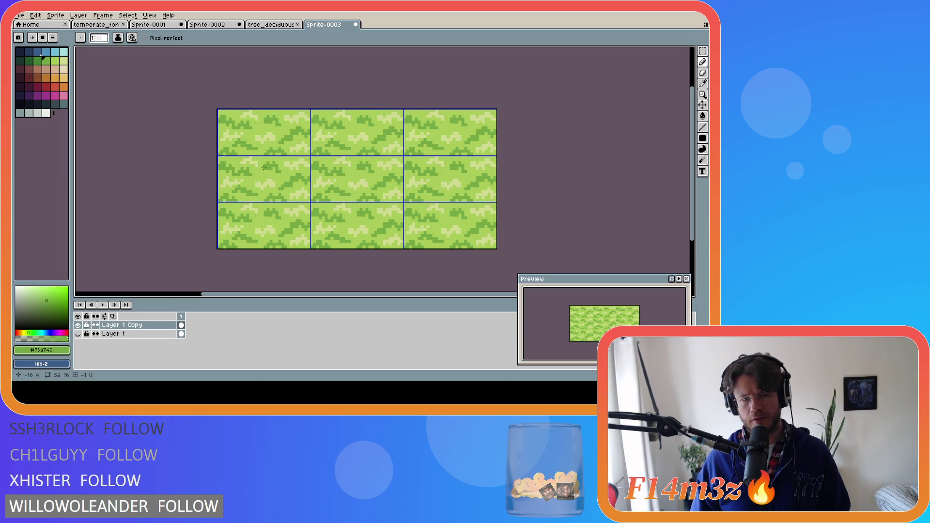
# Use light green #a8ca58 for highlights, then sample mid green #75a743 from the tile.
pyautogui.press('e')
pyautogui.keyDown('alt'); pyautogui.click(318, 168); pyautogui.keyUp('alt')
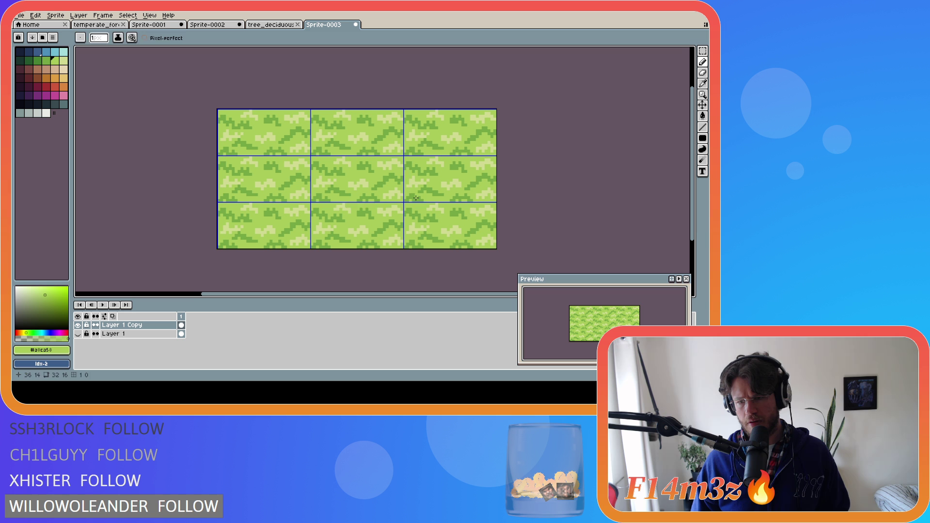
pyautogui.press('v')
pyautogui.press('b')
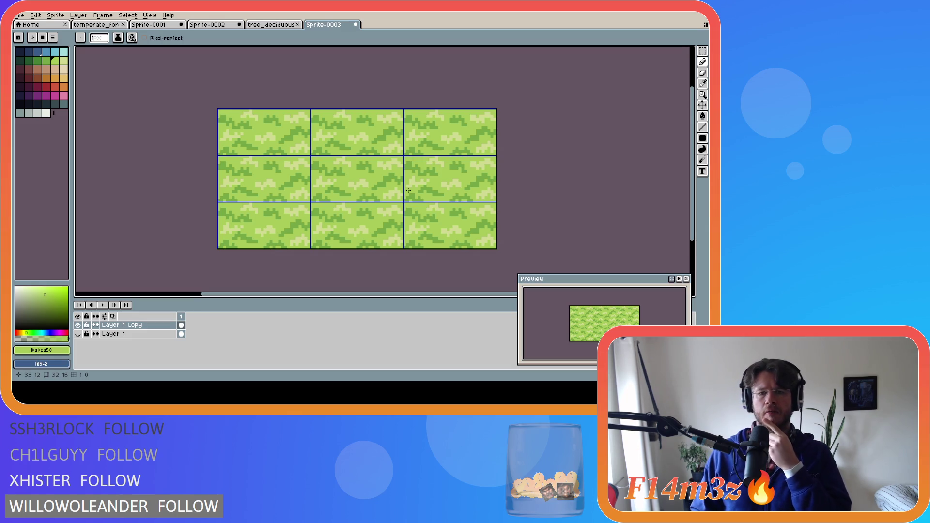
pyautogui.keyDown('alt'); pyautogui.click(360, 169); pyautogui.keyUp('alt')
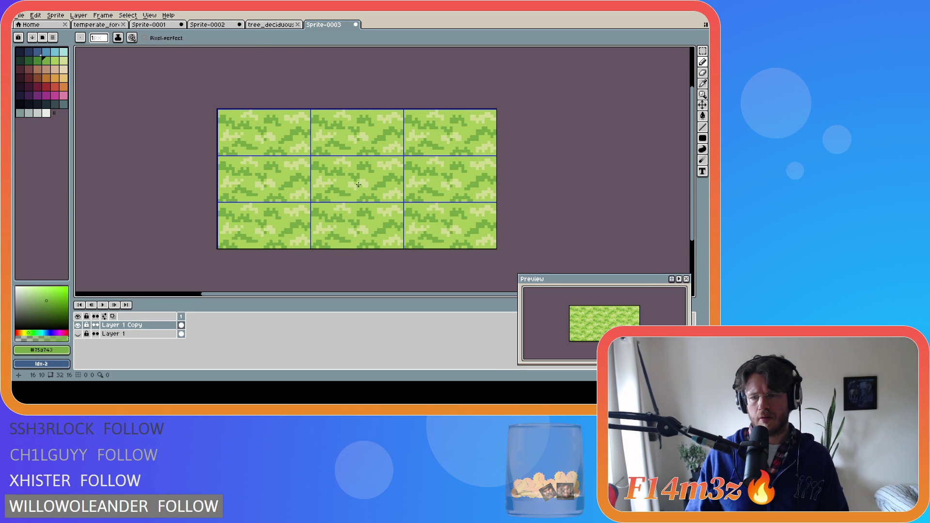
# Undo two pencil strokes, reselect #a8ca58 for pale highlights, then undo one more stroke.
pyautogui.hotkey('ctrl', 'z')
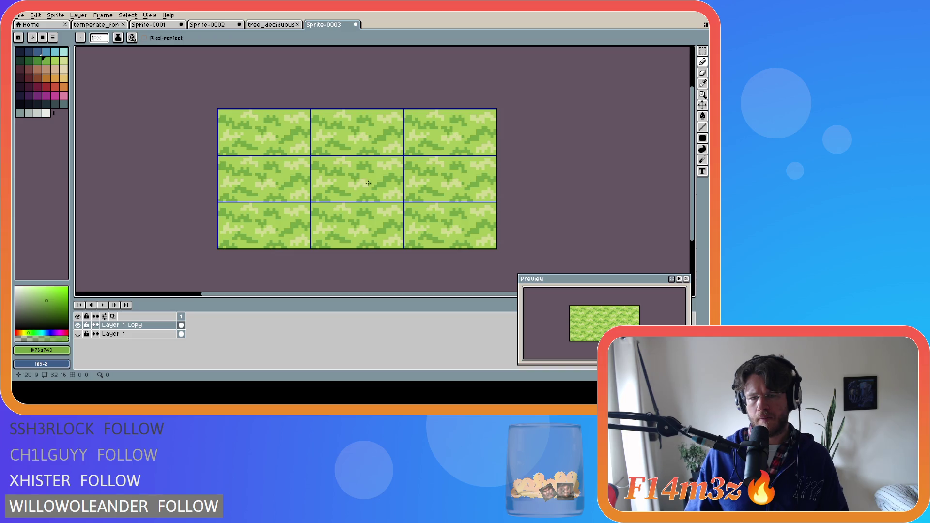
pyautogui.hotkey('ctrl', 'z')
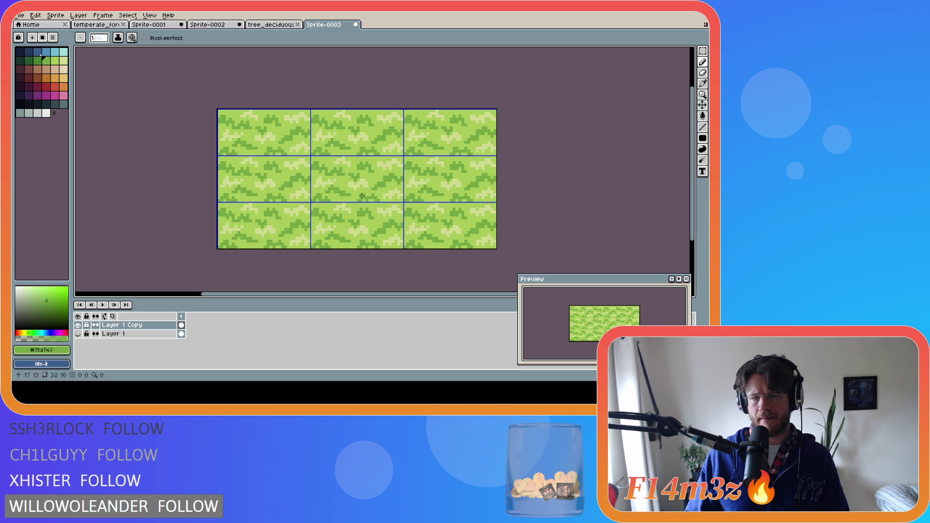
pyautogui.keyDown('alt'); pyautogui.click(386, 185); pyautogui.keyUp('alt')
pyautogui.press('v')
pyautogui.press('b')
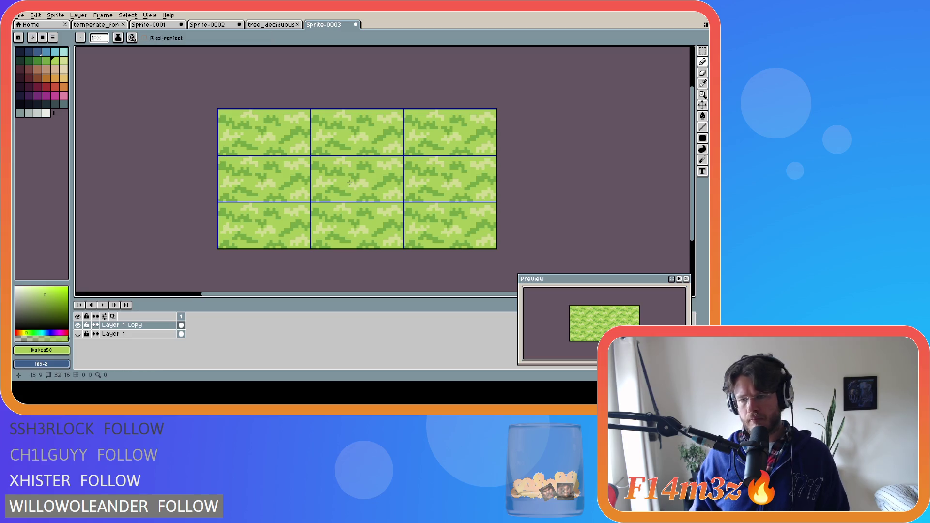
pyautogui.hotkey('ctrl', 'z')
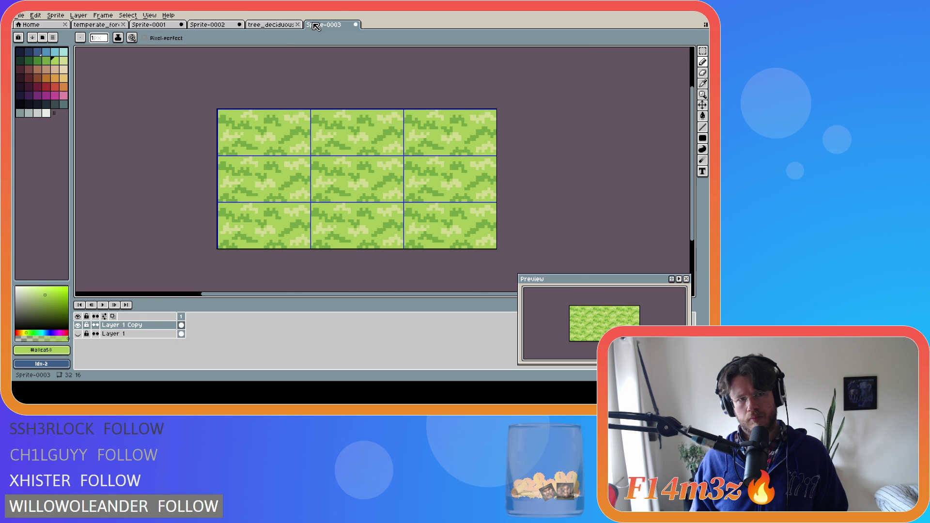
# Close tree_deciduous and compare the Sprite-0002 and Sprite-0003 grass tiles side by side.
pyautogui.click(297, 25)
pyautogui.click(208, 24)
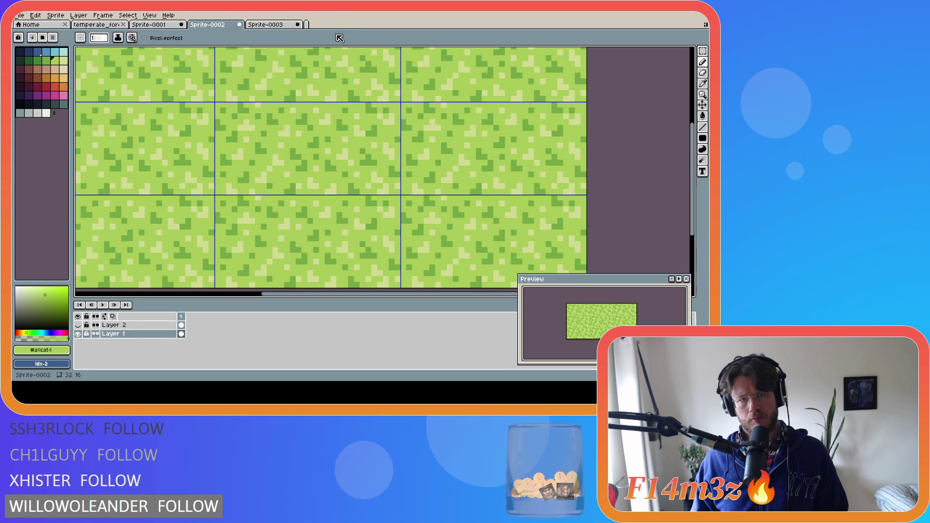
pyautogui.click(273, 24)
pyautogui.click(218, 25)
pyautogui.click(251, 24)
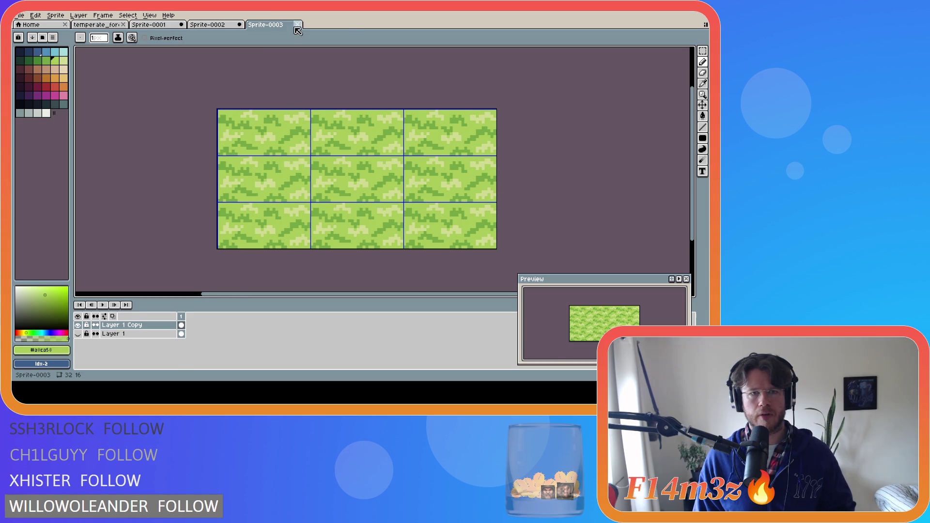
# Keep Sprite-0003 open and view the temperate_forest tilesheet for comparison.
pyautogui.hotkey('ctrl', 'w')
pyautogui.press('Escape')
pyautogui.click(96, 24)
pyautogui.scroll(2, 291, 143)
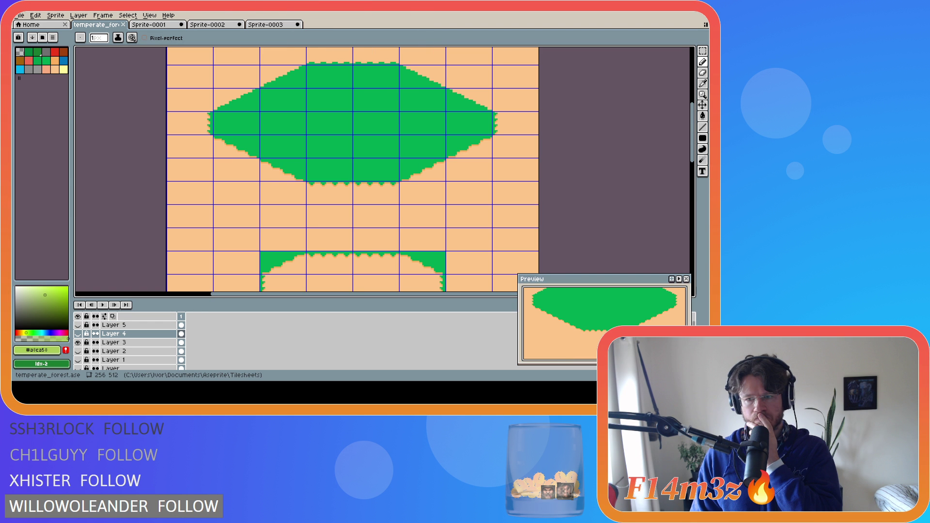